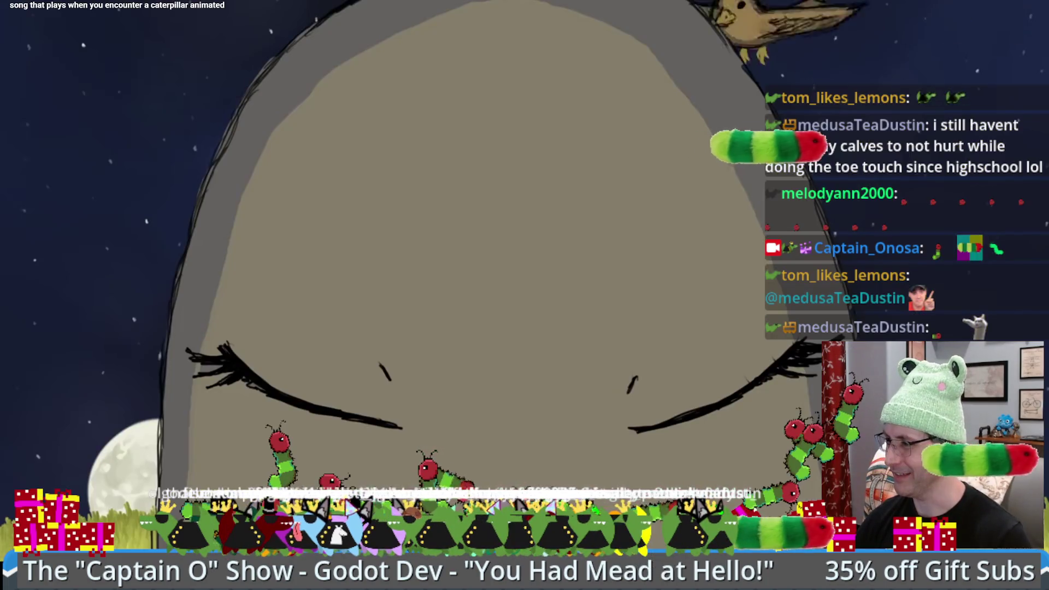
Step: Review drone.gd's held-item instancing, drone_navigate_generator call, add_child and navigation tween code
{"action": "mouse_move", "coordinate": [759, 10]}
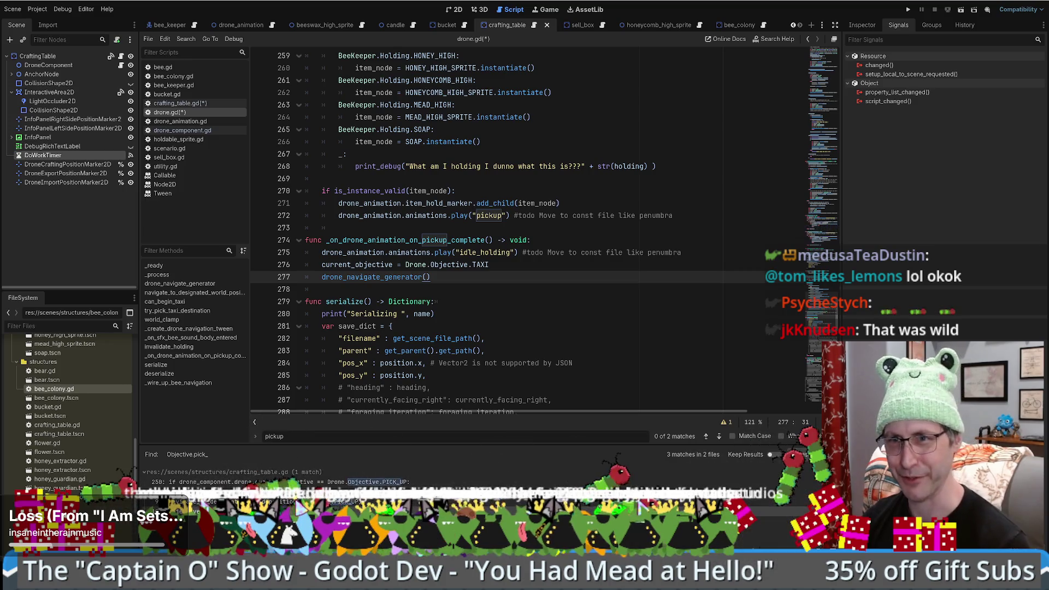
{"action": "left_click", "coordinate": [514, 119]}
{"action": "scroll", "coordinate": [508, 123], "scroll_direction": "down", "scroll_amount": 3}
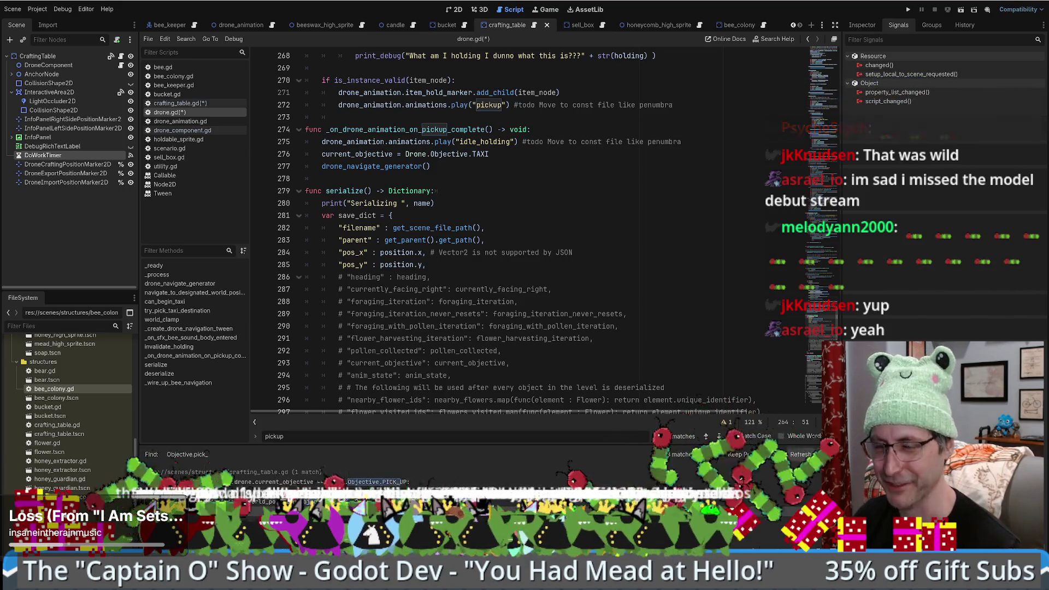
{"action": "scroll", "coordinate": [648, 278], "scroll_direction": "down", "scroll_amount": 4}
{"action": "scroll", "coordinate": [655, 273], "scroll_direction": "up", "scroll_amount": 7}
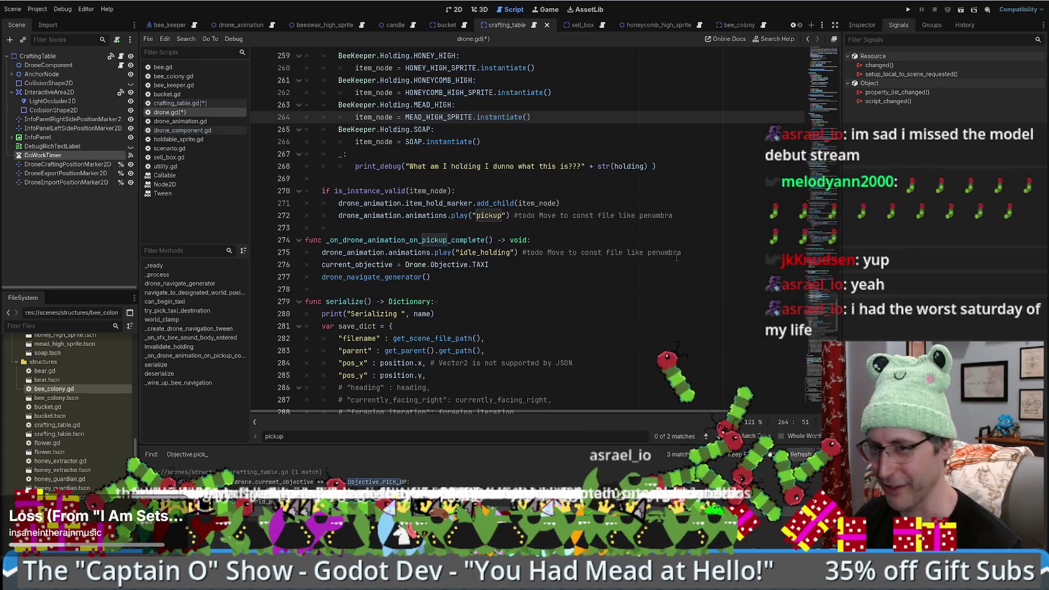
{"action": "scroll", "coordinate": [675, 258], "scroll_direction": "down", "scroll_amount": 3}
{"action": "scroll", "coordinate": [675, 258], "scroll_direction": "down", "scroll_amount": 3}
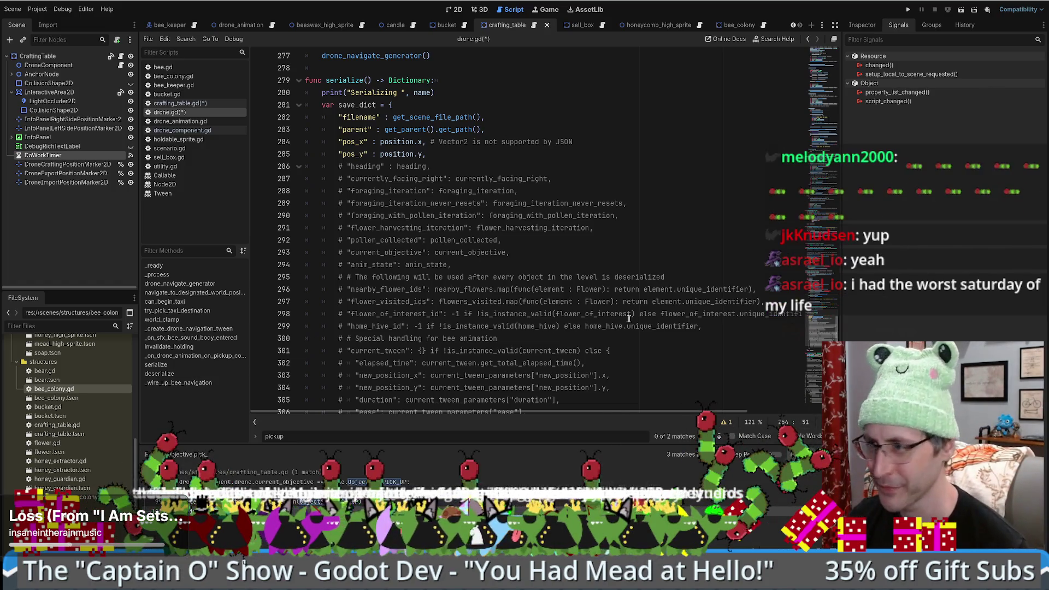
{"action": "scroll", "coordinate": [620, 319], "scroll_direction": "down", "scroll_amount": 3}
{"action": "scroll", "coordinate": [620, 319], "scroll_direction": "up", "scroll_amount": 5}
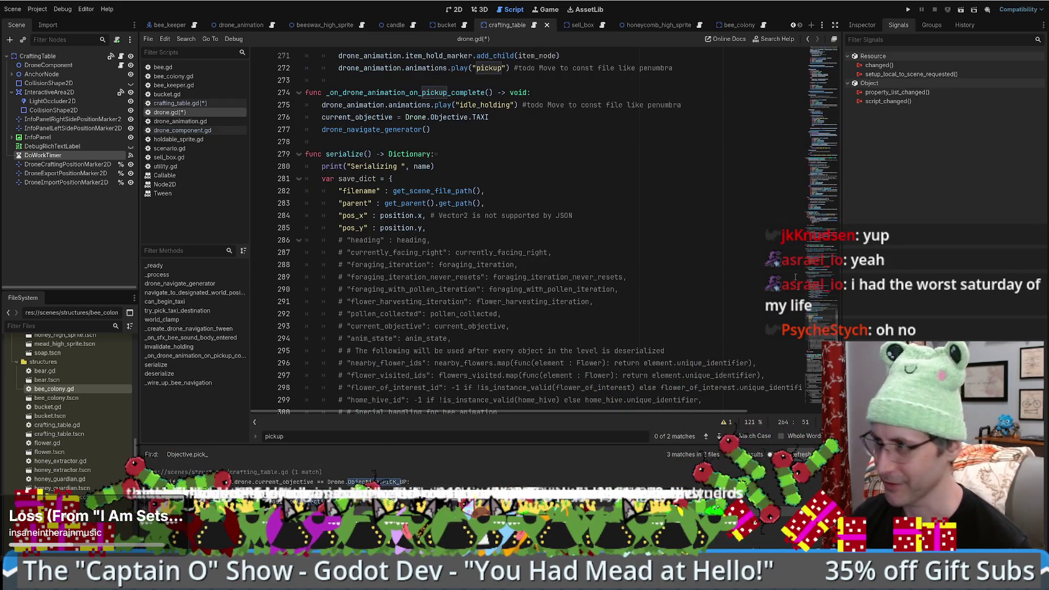
{"action": "mouse_move", "coordinate": [818, 332]}
{"action": "left_mouse_down"}
{"action": "mouse_move", "coordinate": [821, 311]}
{"action": "mouse_move", "coordinate": [820, 328]}
{"action": "left_mouse_up"}
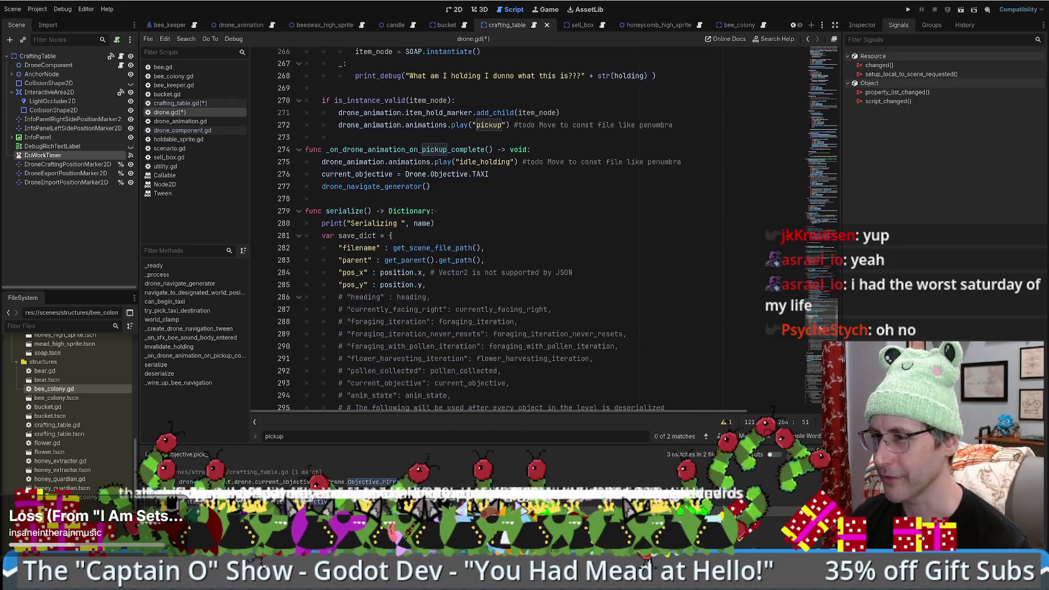
{"action": "scroll", "coordinate": [621, 168], "scroll_direction": "up", "scroll_amount": 2}
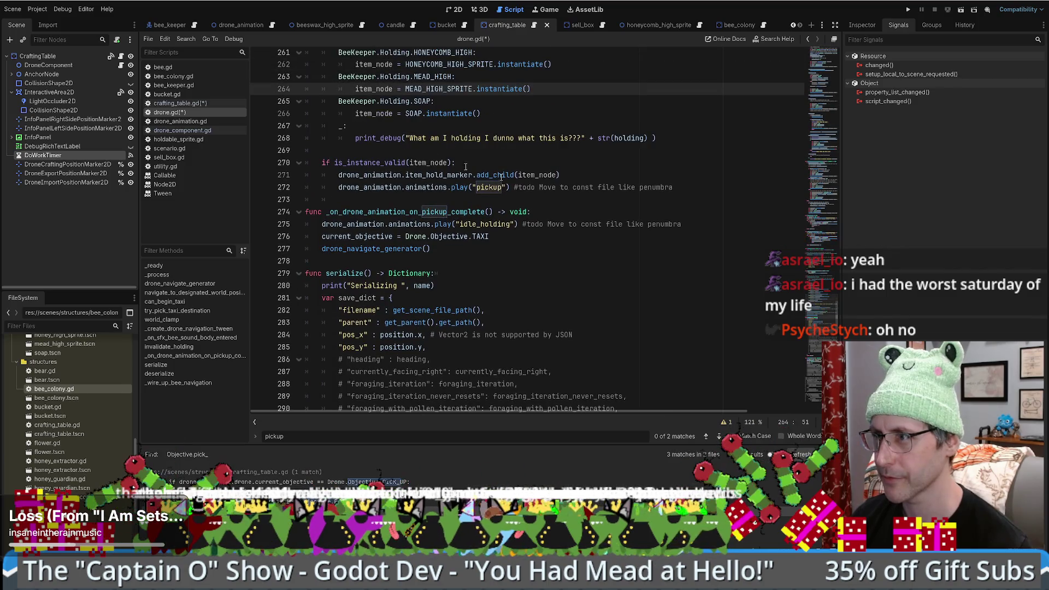
{"action": "scroll", "coordinate": [466, 166], "scroll_direction": "down", "scroll_amount": 5}
{"action": "scroll", "coordinate": [547, 196], "scroll_direction": "up", "scroll_amount": 5}
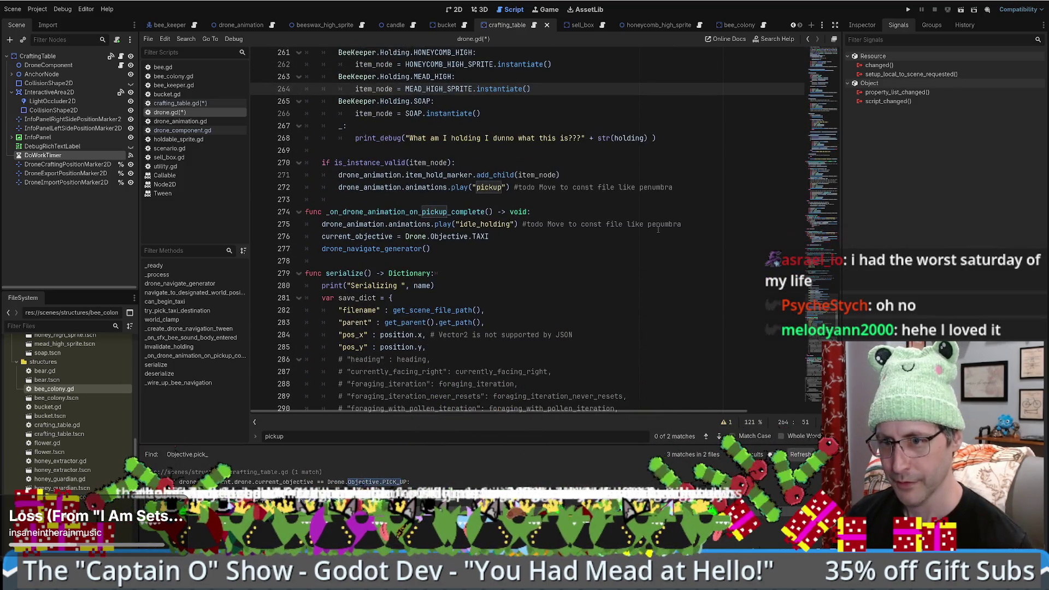
{"action": "scroll", "coordinate": [658, 230], "scroll_direction": "down", "scroll_amount": 1}
{"action": "left_click", "coordinate": [661, 230]}
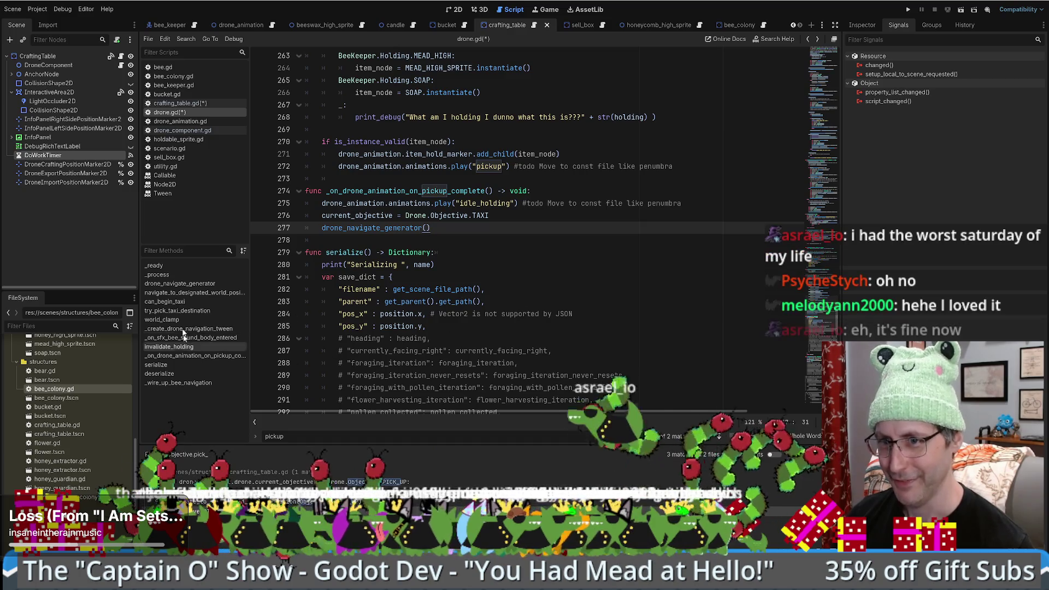
{"action": "scroll", "coordinate": [465, 262], "scroll_direction": "up", "scroll_amount": 2}
{"action": "left_click", "coordinate": [486, 228]}
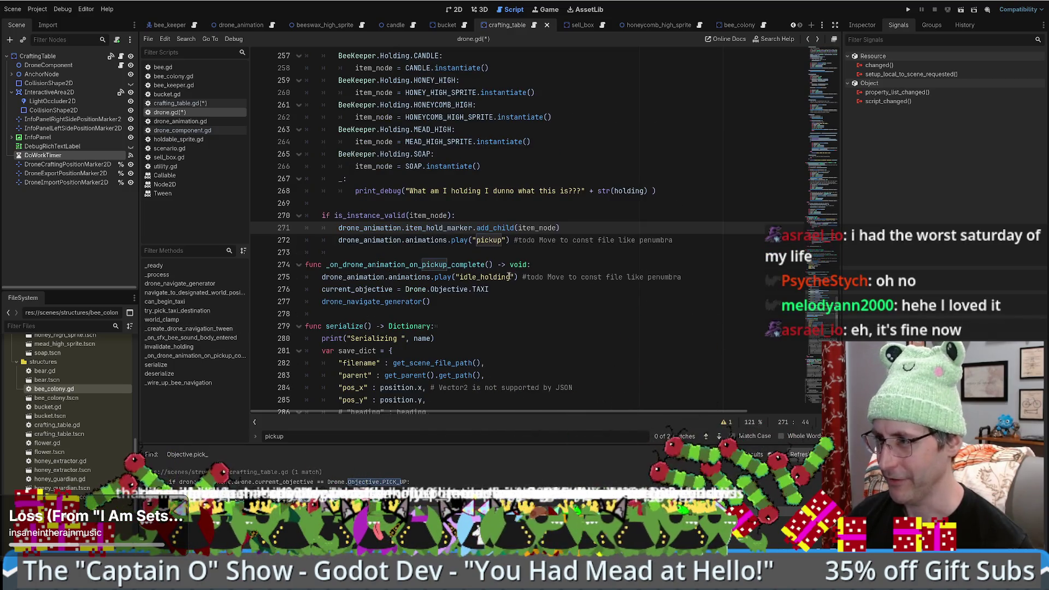
{"action": "scroll", "coordinate": [588, 248], "scroll_direction": "down", "scroll_amount": 5}
{"action": "scroll", "coordinate": [578, 251], "scroll_direction": "up", "scroll_amount": 18}
{"action": "left_click", "coordinate": [573, 228]}
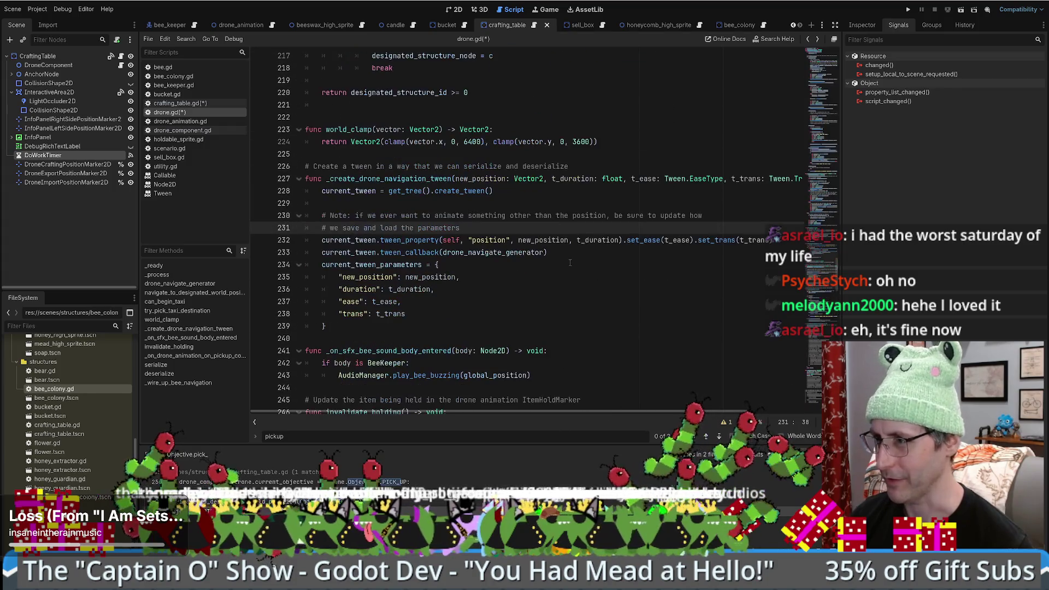
Step: Go back to the drone's PICK_UP objective code and find the empty DROP_OFF branch
{"action": "key", "text": "alt+Left"}
{"action": "scroll", "coordinate": [575, 261], "scroll_direction": "down", "scroll_amount": 9}
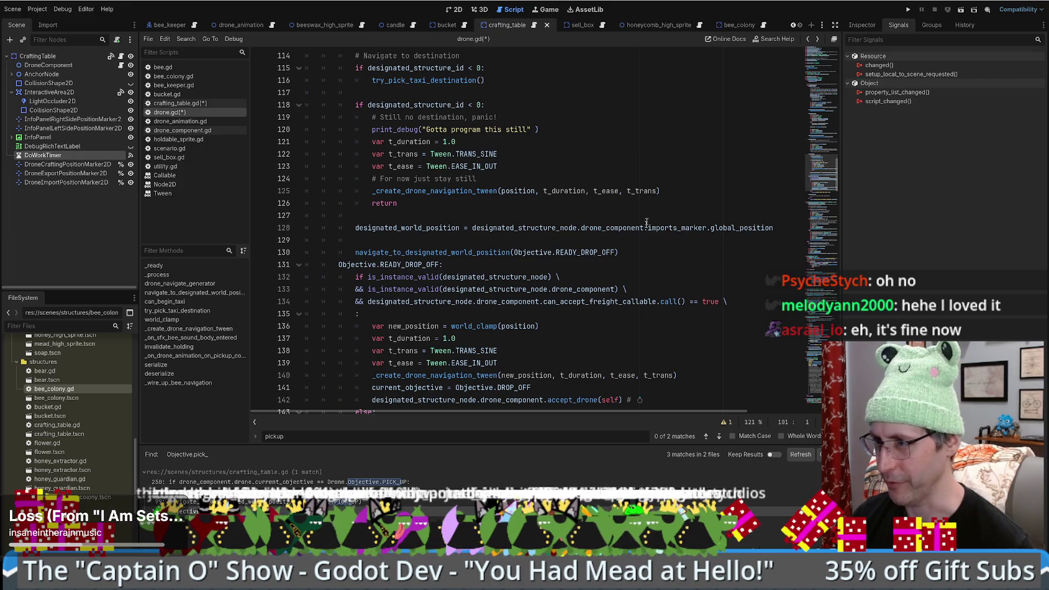
{"action": "scroll", "coordinate": [568, 253], "scroll_direction": "down", "scroll_amount": 8}
{"action": "scroll", "coordinate": [537, 217], "scroll_direction": "up", "scroll_amount": 5}
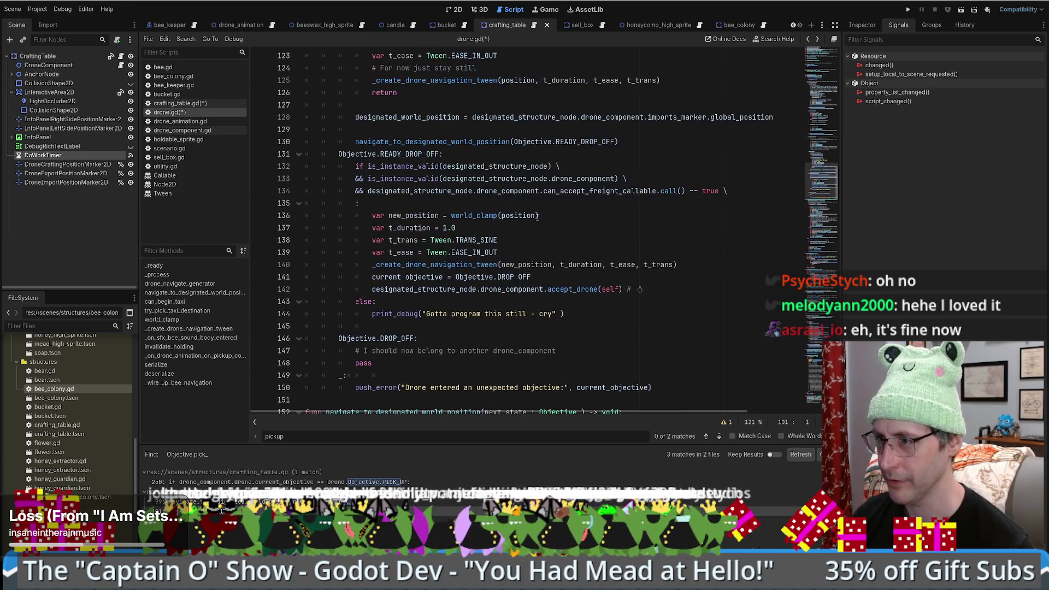
{"action": "left_click", "coordinate": [672, 354]}
{"action": "scroll", "coordinate": [657, 318], "scroll_direction": "down", "scroll_amount": 3}
{"action": "scroll", "coordinate": [591, 280], "scroll_direction": "down", "scroll_amount": 4}
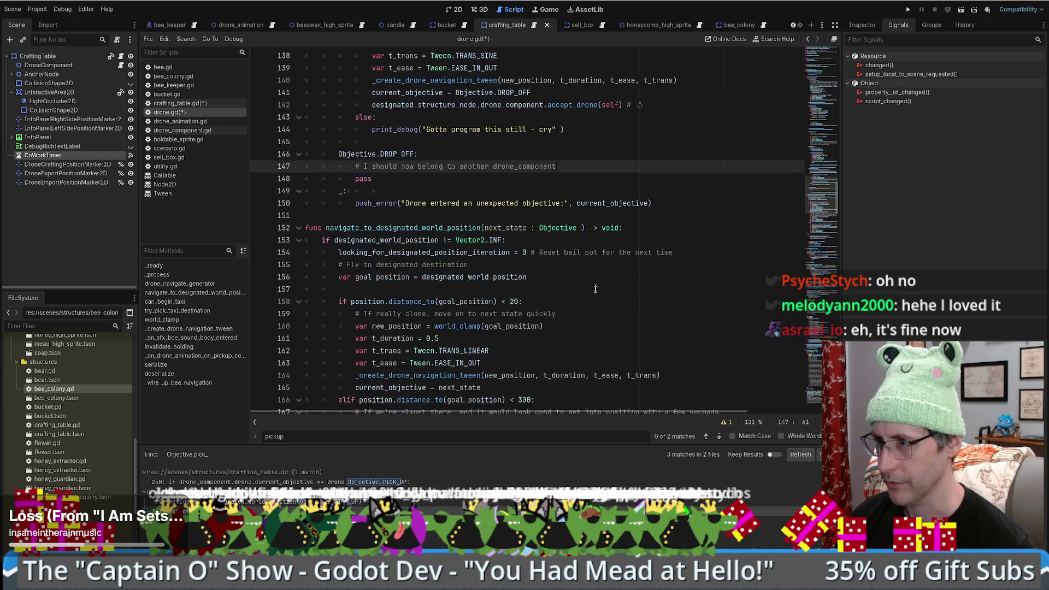
{"action": "scroll", "coordinate": [527, 246], "scroll_direction": "up", "scroll_amount": 1}
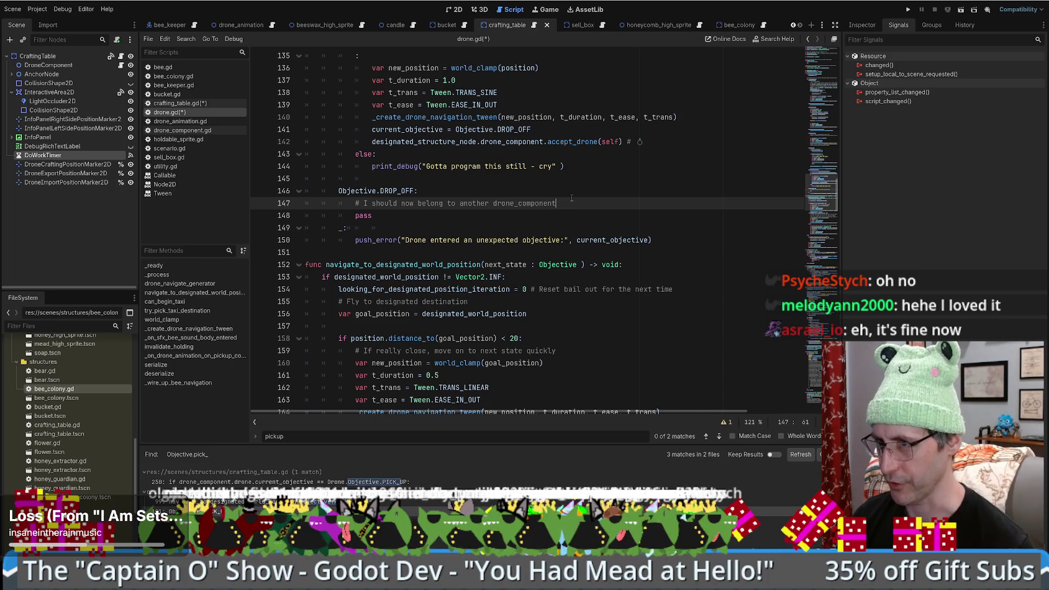
{"action": "scroll", "coordinate": [571, 198], "scroll_direction": "up", "scroll_amount": 1}
{"action": "scroll", "coordinate": [572, 202], "scroll_direction": "up", "scroll_amount": 4}
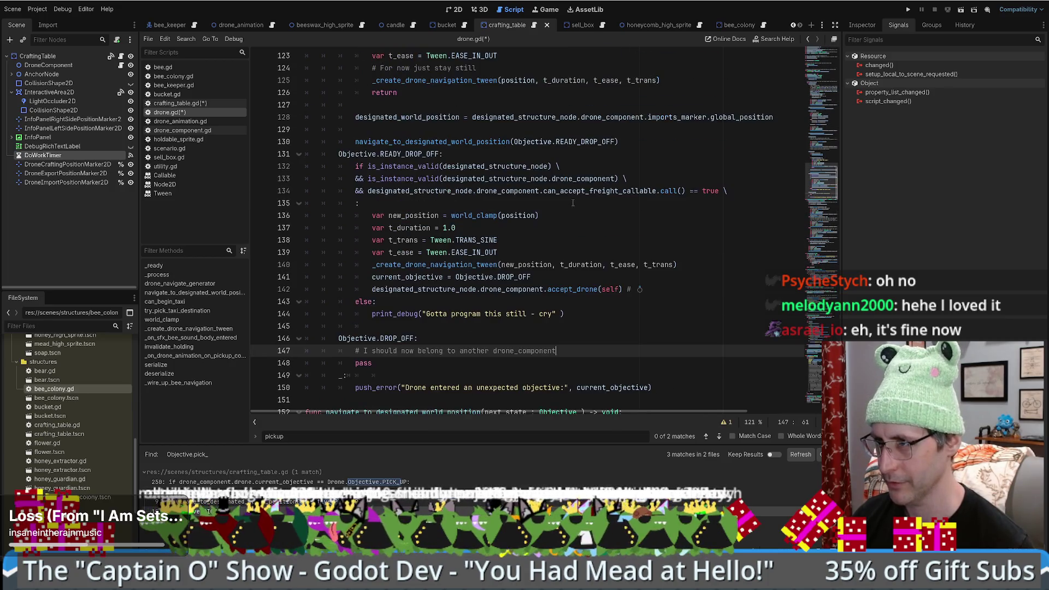
{"action": "scroll", "coordinate": [572, 282], "scroll_direction": "down", "scroll_amount": 3}
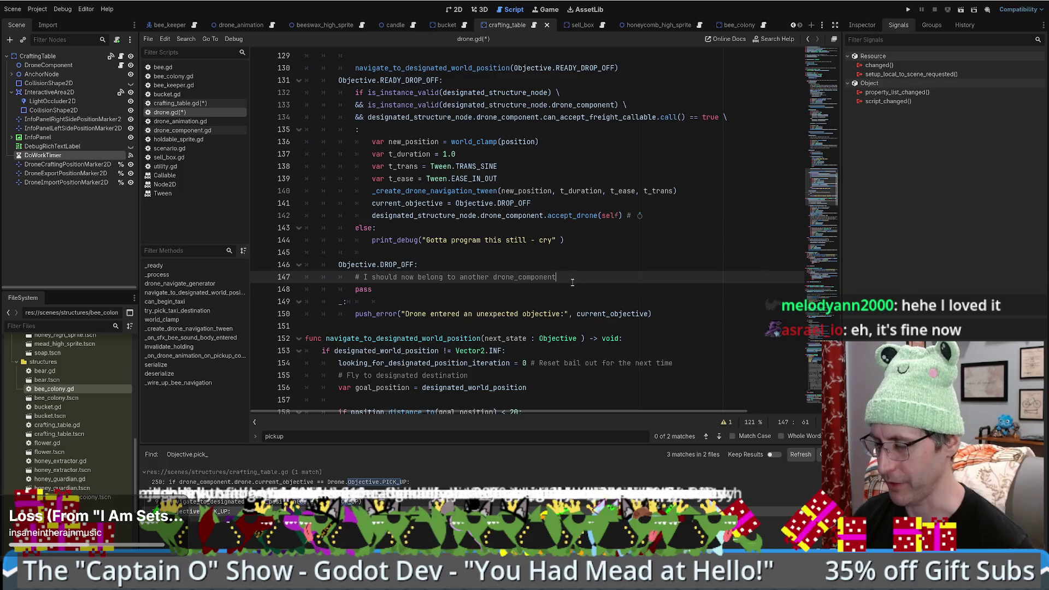
Step: Move the DROP_OFF objective assignment below accept_drone(self), then open crafting_table.gd
{"action": "left_click", "coordinate": [577, 215]}
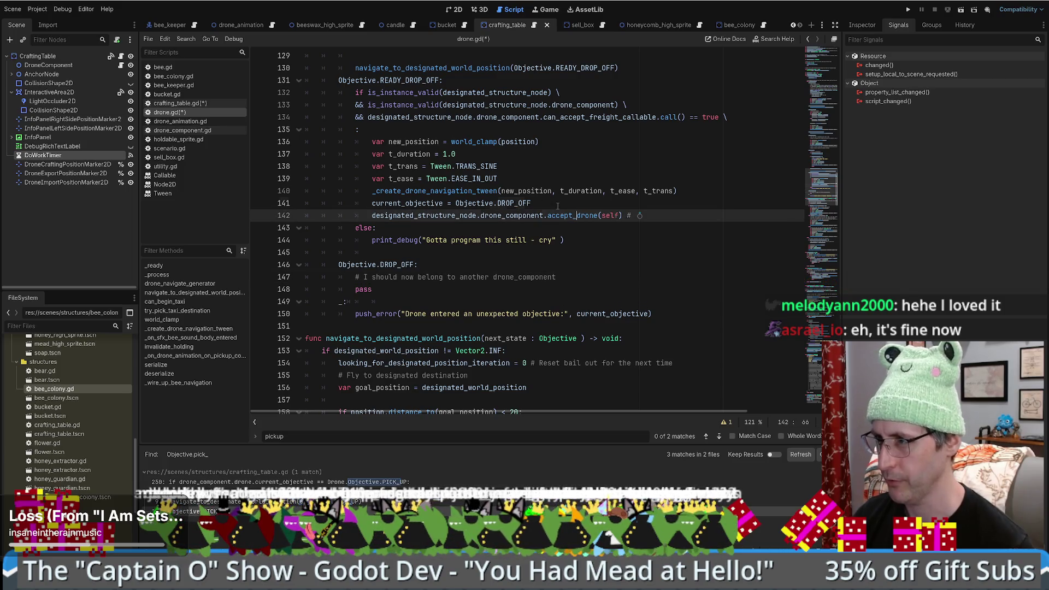
{"action": "left_click", "coordinate": [588, 202]}
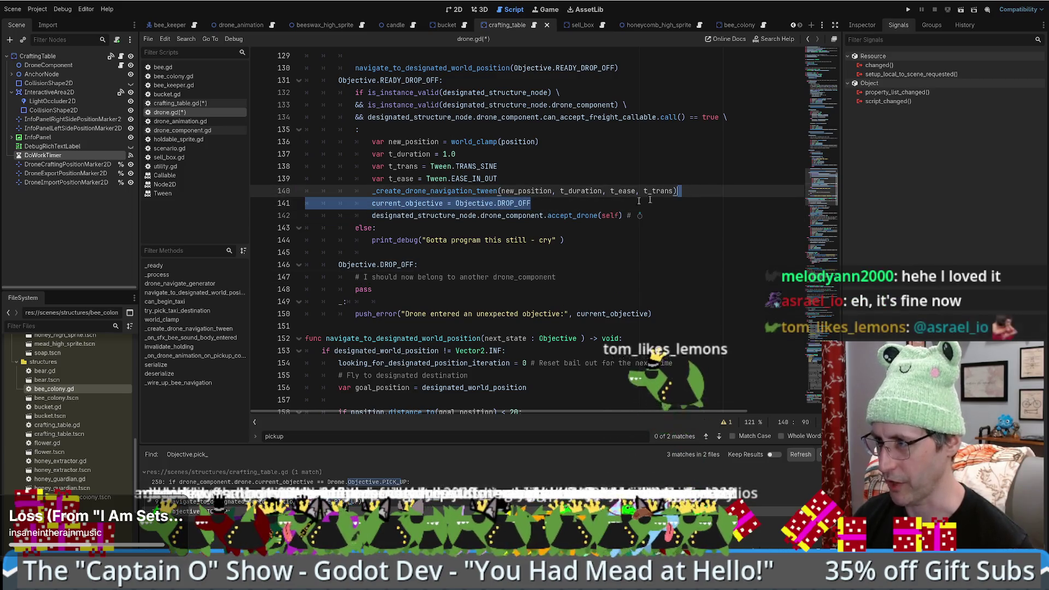
{"action": "key", "text": "alt+Down"}
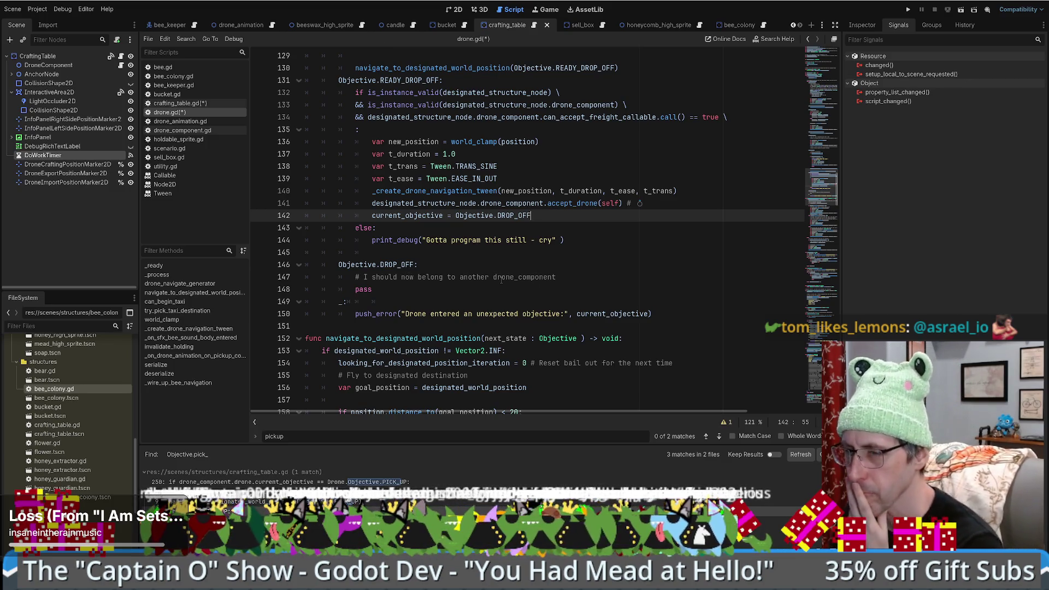
{"action": "left_click", "coordinate": [120, 57]}
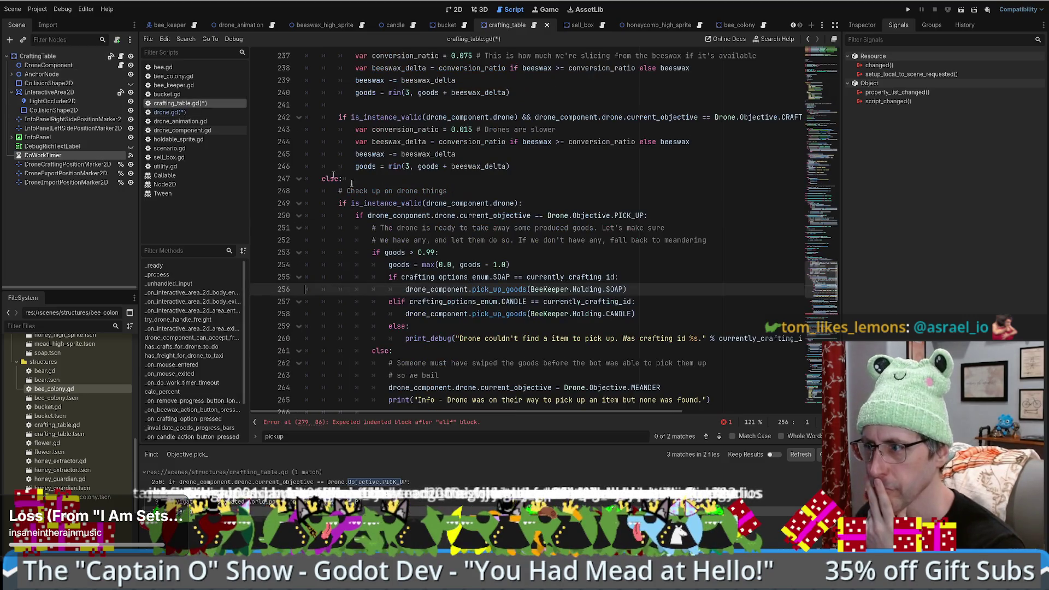
Step: Copy the SOAP pick_up_goods line into the DROP_OFF branch and remove its extra indentation
{"action": "scroll", "coordinate": [577, 328], "scroll_direction": "down", "scroll_amount": 4}
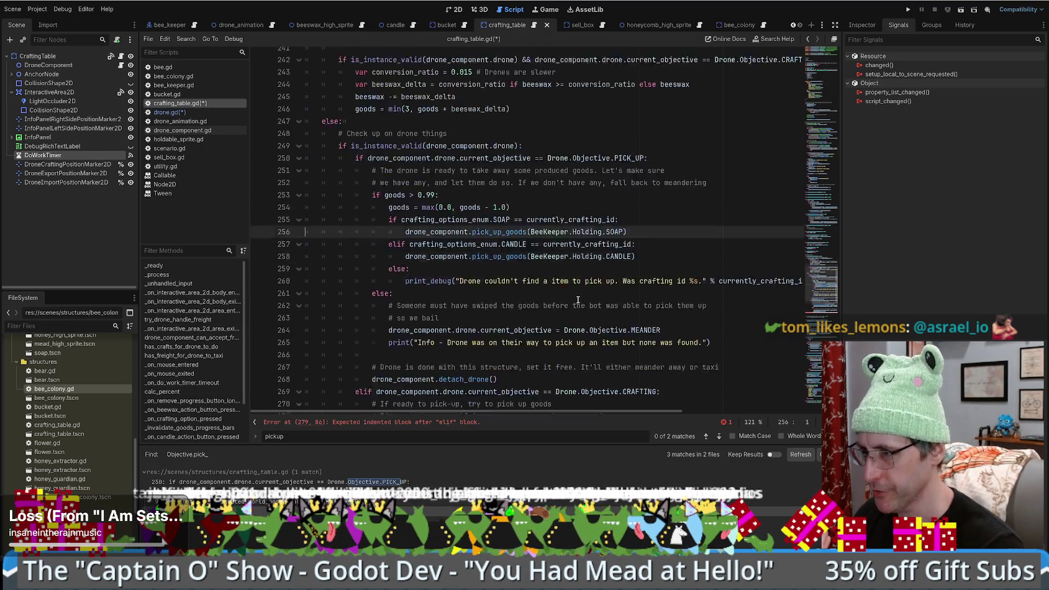
{"action": "left_click_drag", "start_coordinate": [620, 129], "coordinate": [649, 139]}
{"action": "key", "text": "ctrl+c"}
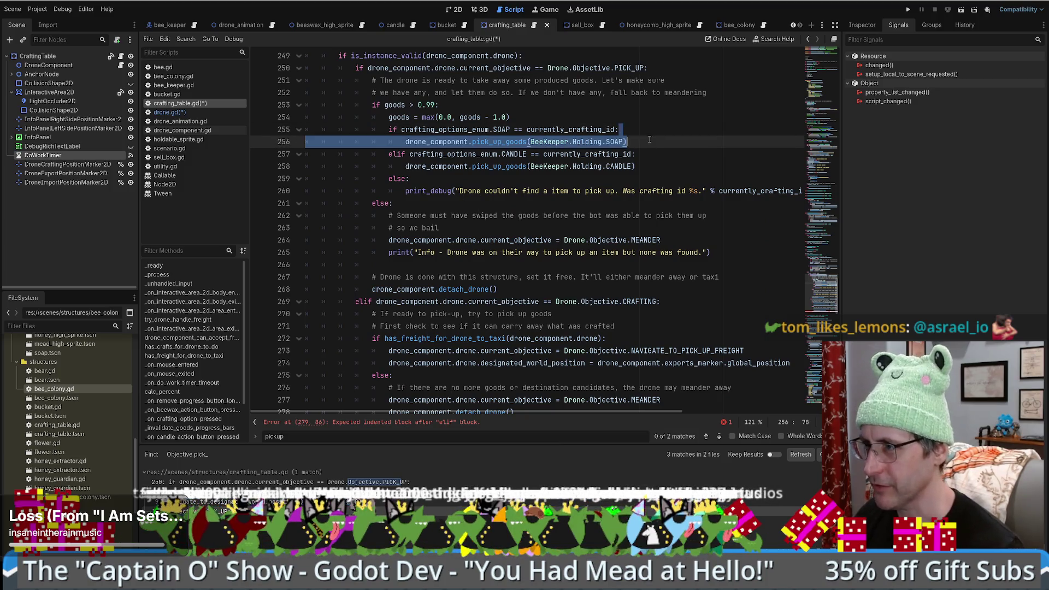
{"action": "scroll", "coordinate": [644, 147], "scroll_direction": "down", "scroll_amount": 4}
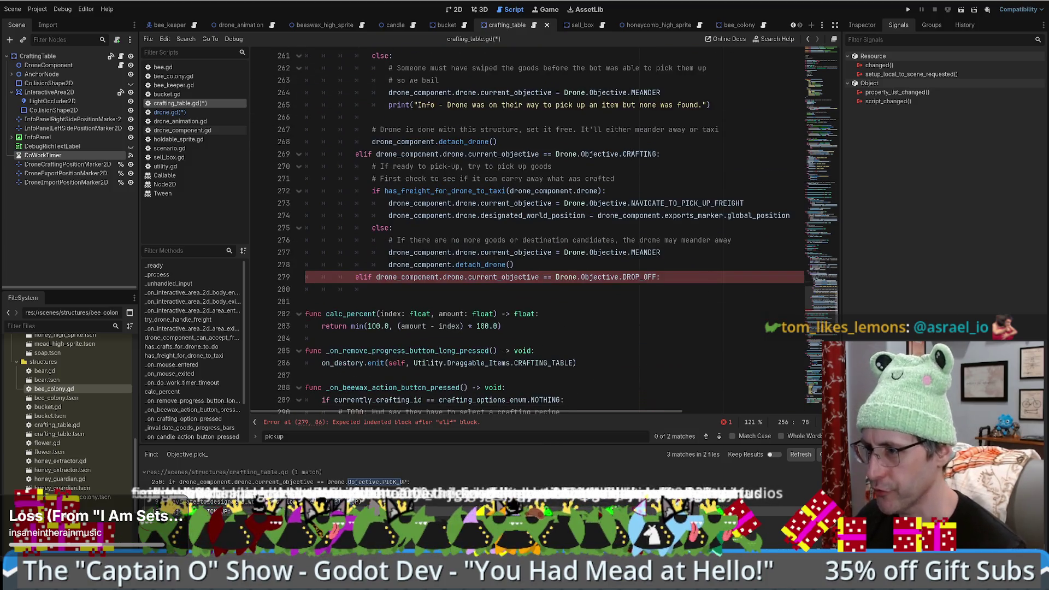
{"action": "left_click", "coordinate": [671, 277]}
{"action": "key", "text": "ctrl+v"}
{"action": "left_click_drag", "start_coordinate": [404, 290], "coordinate": [374, 291]}
{"action": "key", "text": "BackSpace"}
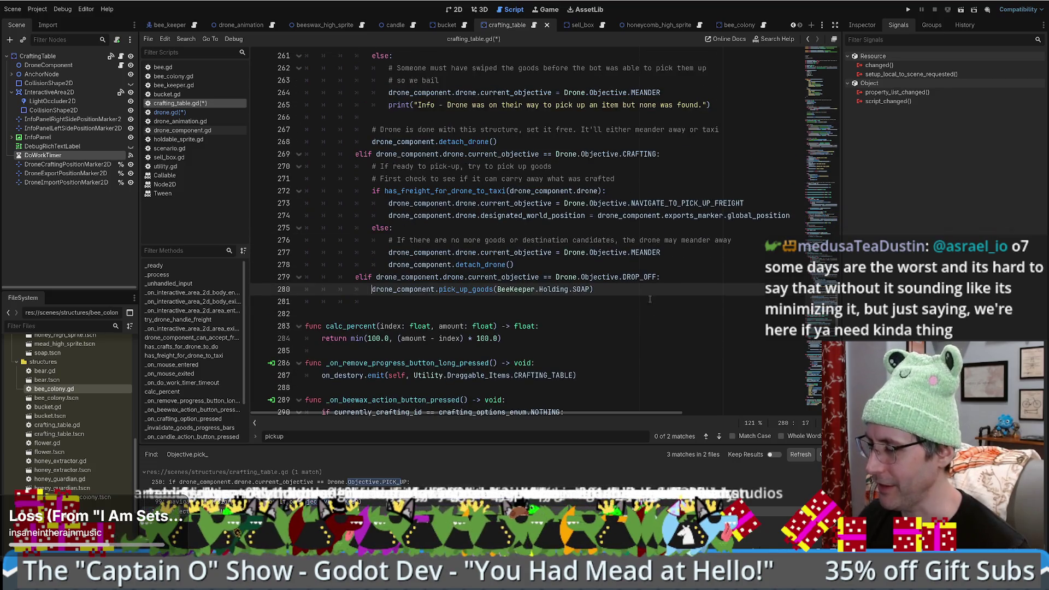
Step: Open a blank line above the pasted pick_up_goods(BeeKeeper.Holding.SOAP) call
{"action": "left_click", "coordinate": [689, 278]}
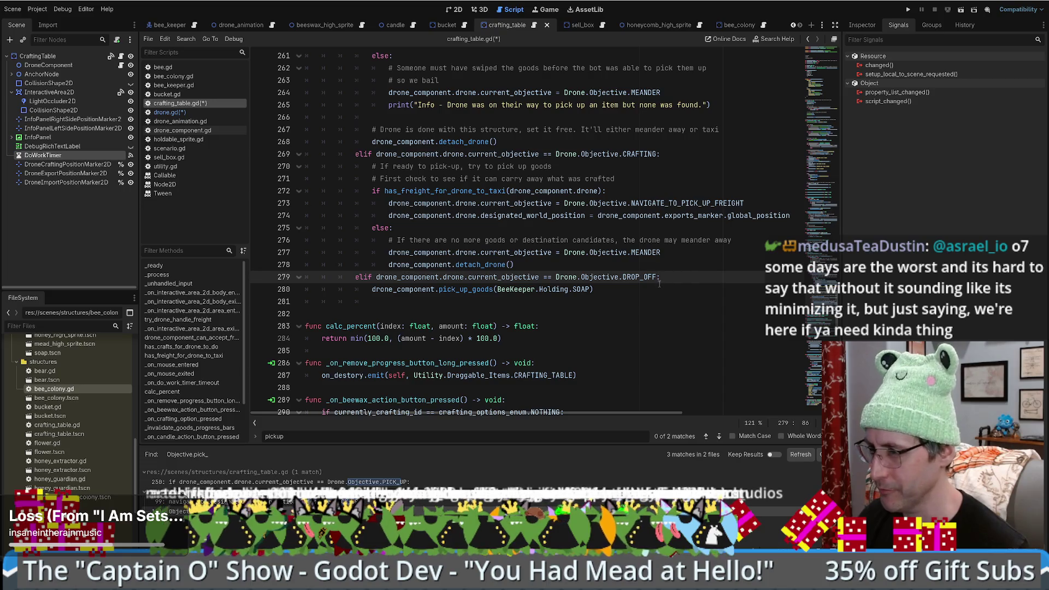
{"action": "scroll", "coordinate": [499, 233], "scroll_direction": "down", "scroll_amount": 3}
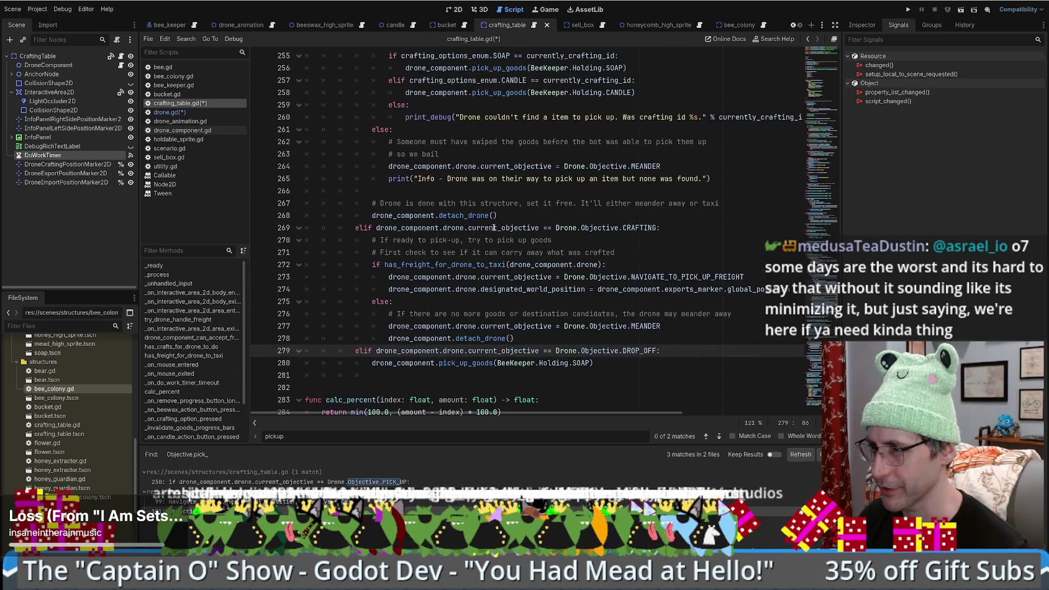
{"action": "left_click", "coordinate": [393, 167]}
{"action": "left_click", "coordinate": [371, 175]}
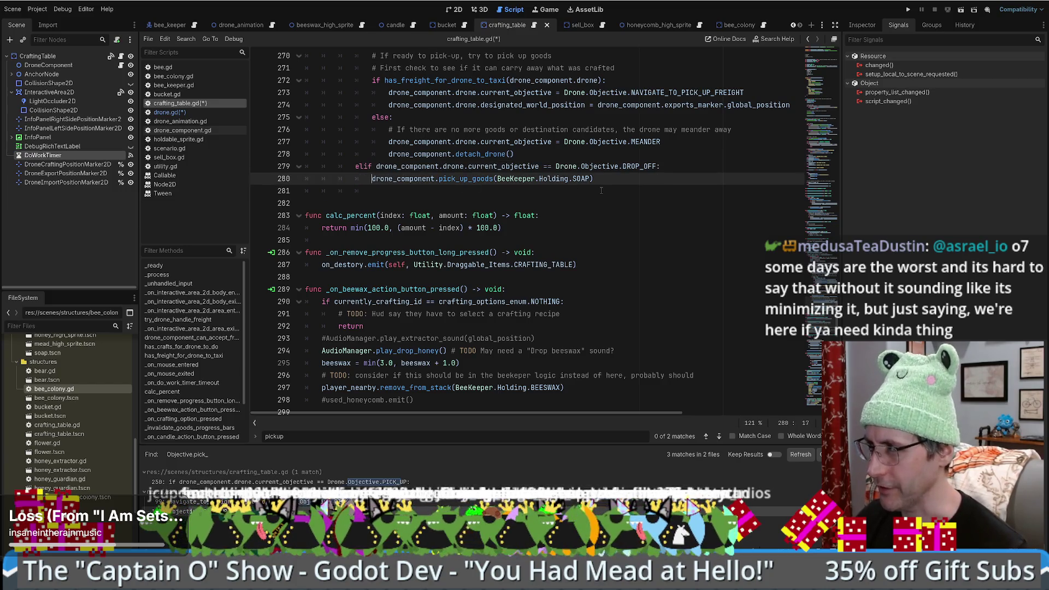
{"action": "key", "text": "Return"}
{"action": "key", "text": "Up"}
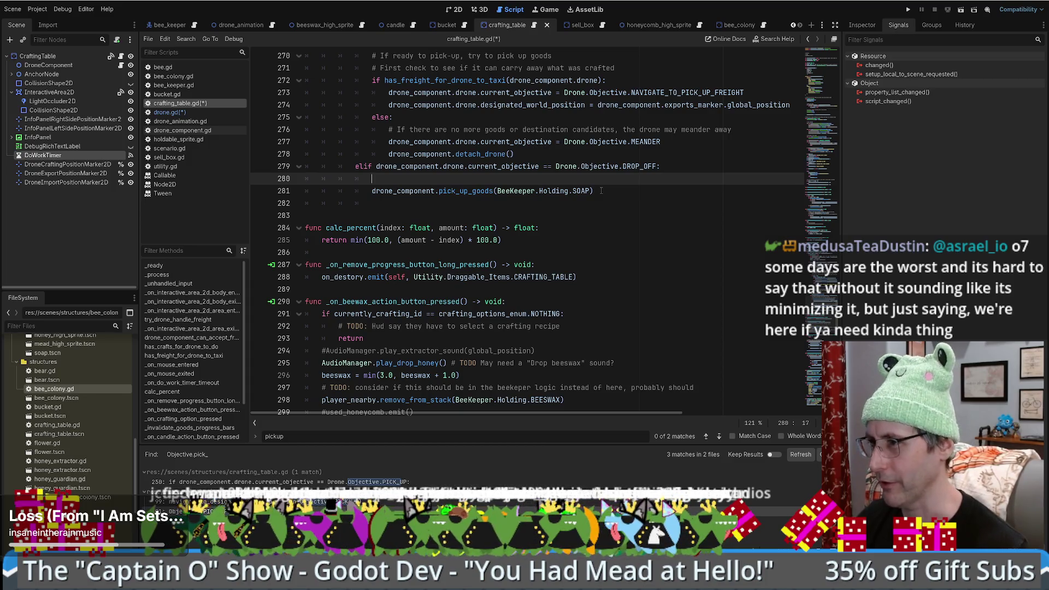
{"action": "double_click", "coordinate": [443, 190]}
{"action": "type", "text": "drop_off_goods_"}
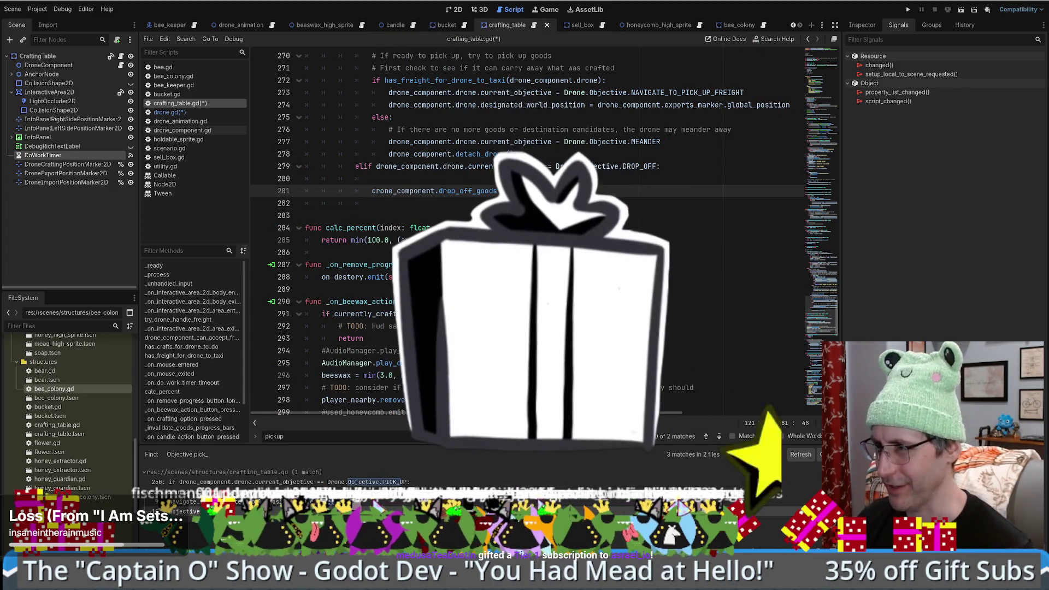
{"action": "scroll", "coordinate": [478, 208], "scroll_direction": "up", "scroll_amount": 6}
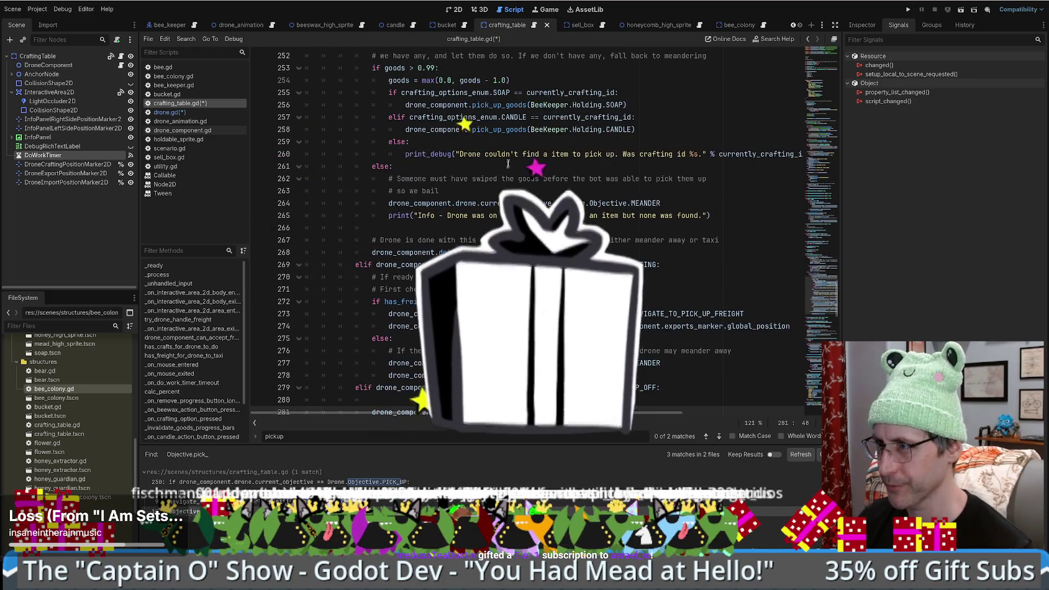
{"action": "scroll", "coordinate": [468, 132], "scroll_direction": "down", "scroll_amount": 7}
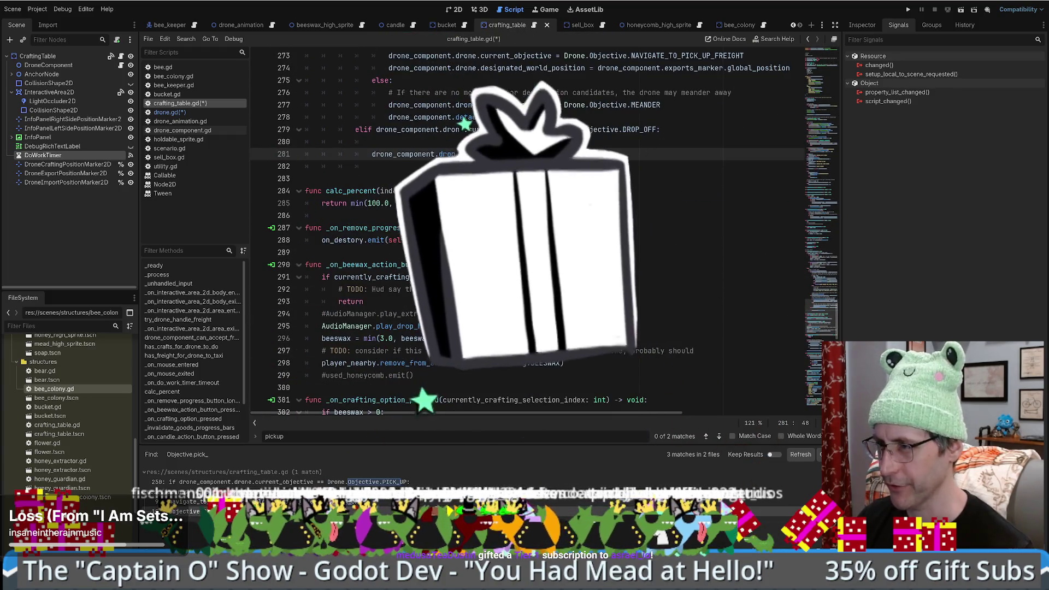
{"action": "scroll", "coordinate": [561, 170], "scroll_direction": "up", "scroll_amount": 6}
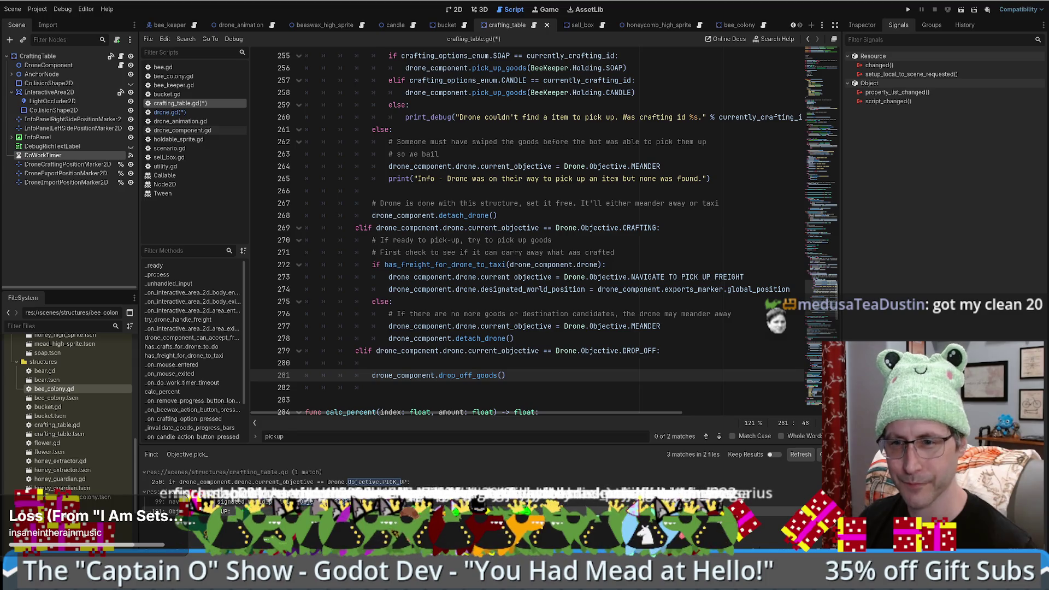
{"action": "scroll", "coordinate": [576, 297], "scroll_direction": "down", "scroll_amount": 1}
{"action": "scroll", "coordinate": [576, 297], "scroll_direction": "up", "scroll_amount": 2}
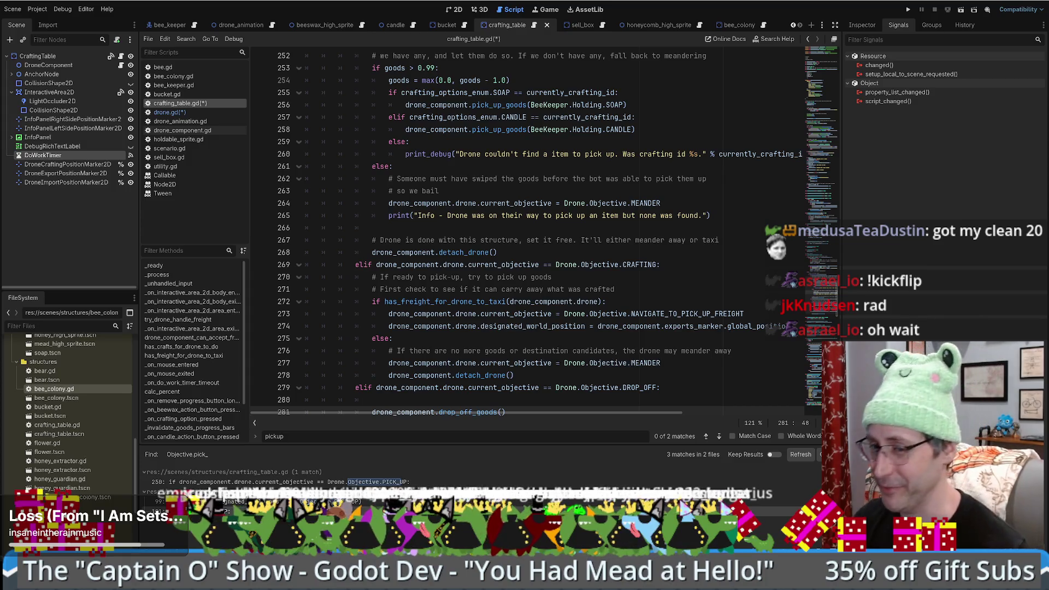
{"action": "scroll", "coordinate": [513, 262], "scroll_direction": "down", "scroll_amount": 5}
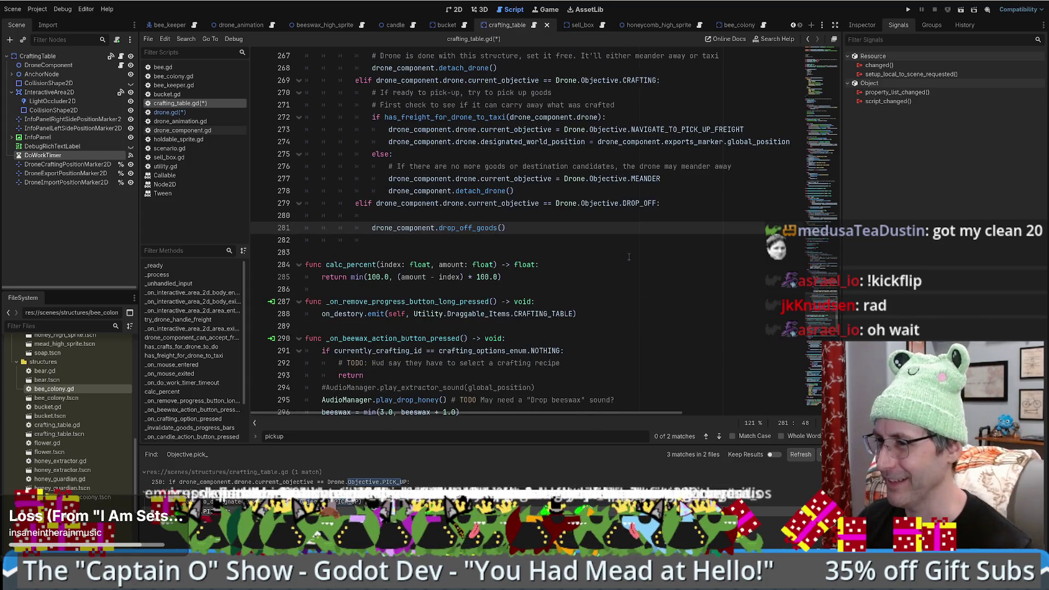
{"action": "left_click", "coordinate": [543, 217]}
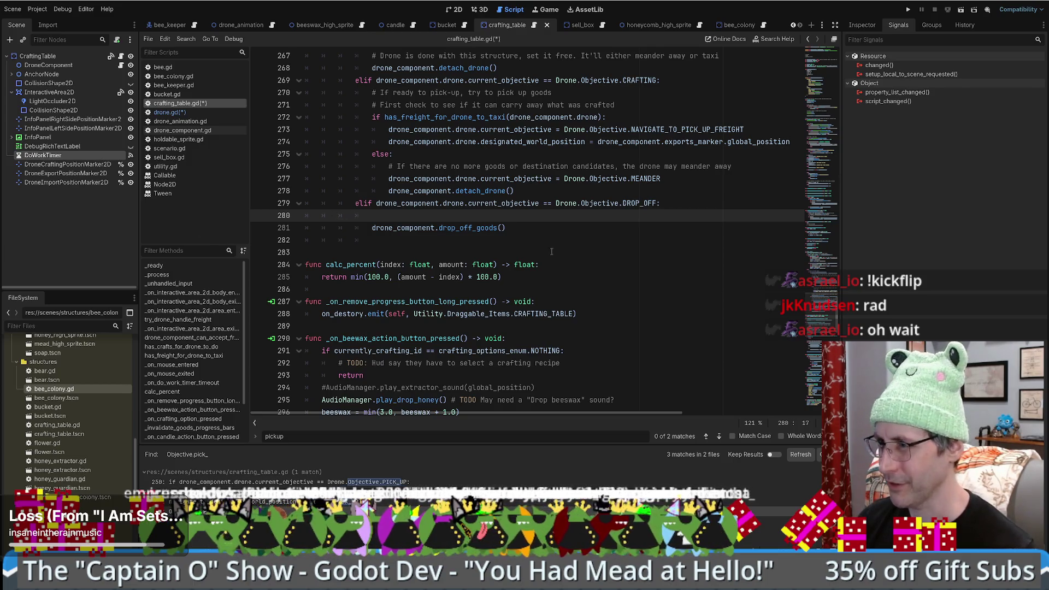
{"action": "scroll", "coordinate": [551, 251], "scroll_direction": "up", "scroll_amount": 2}
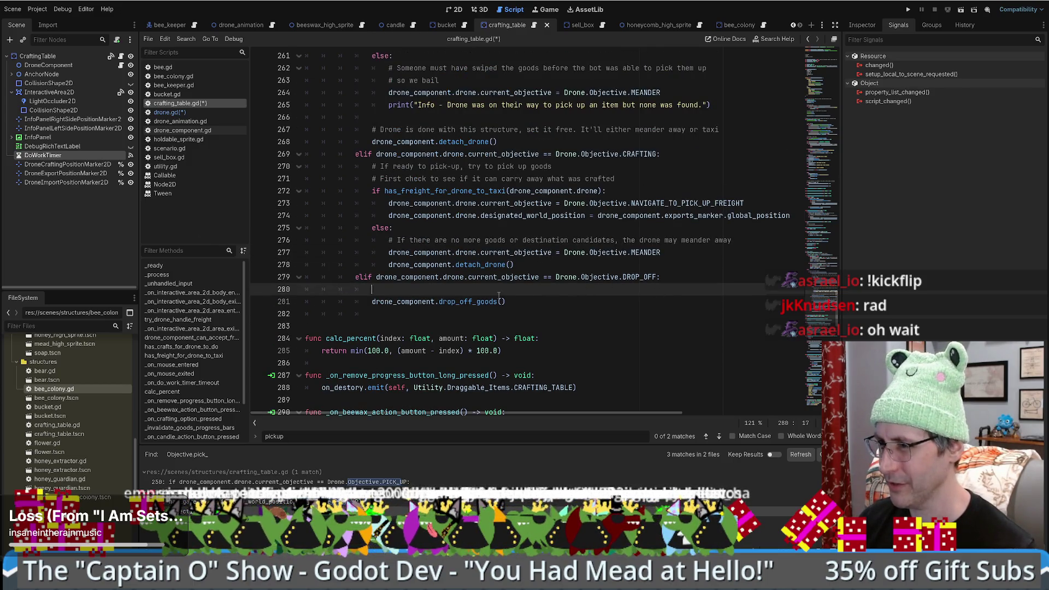
{"action": "double_click", "coordinate": [475, 302]}
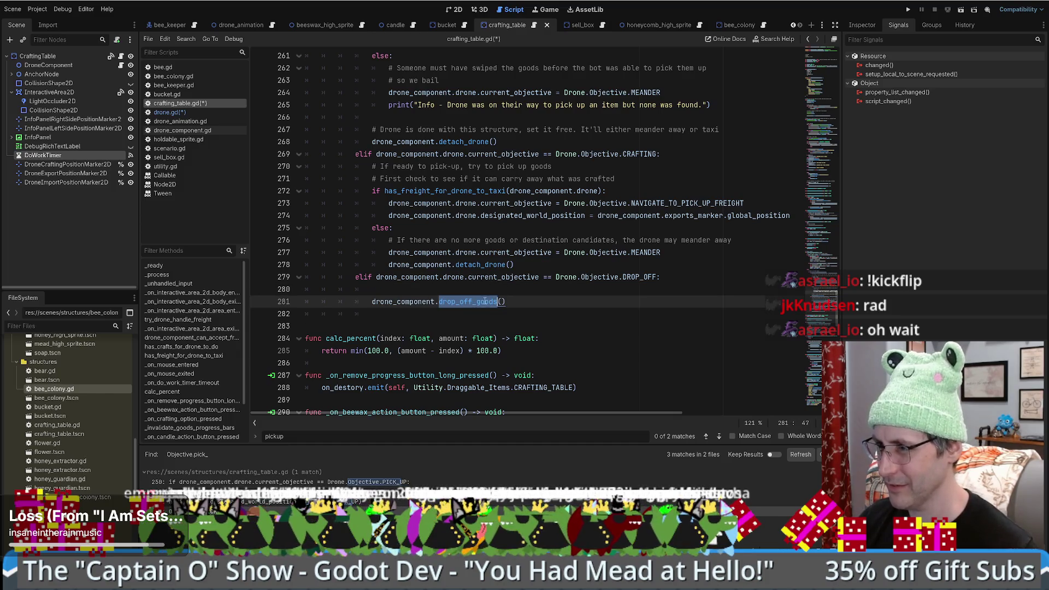
{"action": "scroll", "coordinate": [485, 264], "scroll_direction": "up", "scroll_amount": 4}
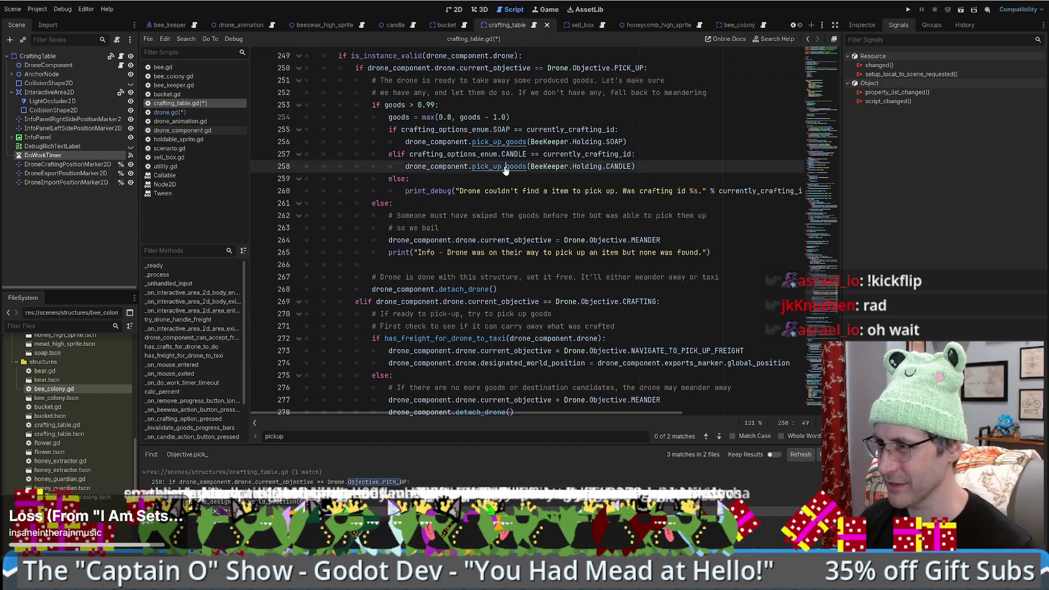
Step: In drone_component.gd, declare 'func drop_off_goods() -> void:' after pick_up_goods
{"action": "left_click", "coordinate": [505, 167], "text": "ctrl"}
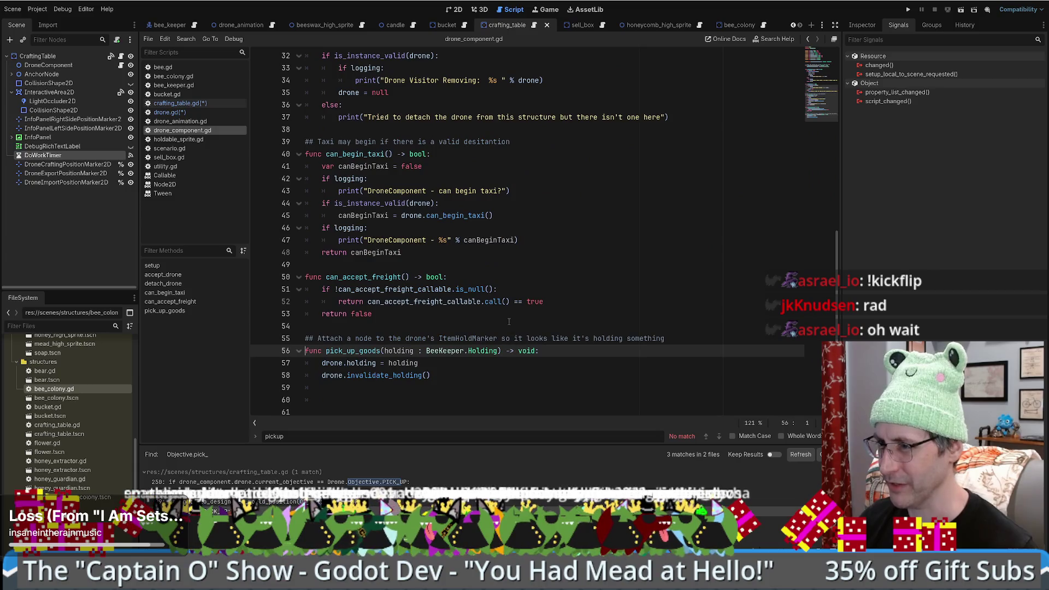
{"action": "left_click", "coordinate": [339, 388]}
{"action": "key", "text": "Return"}
{"action": "type", "text": "func drop_off_goods"}
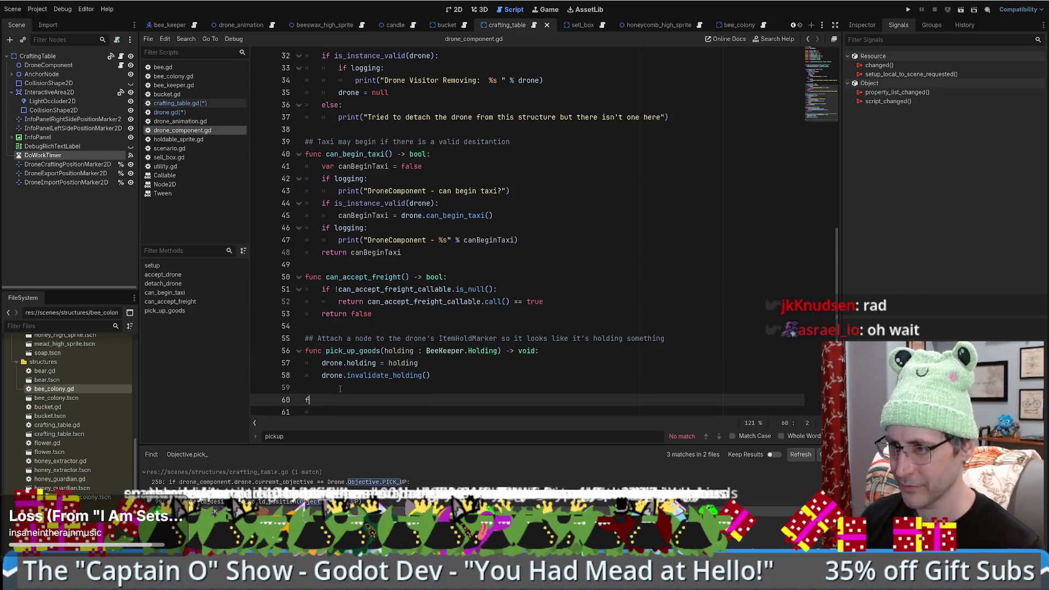
{"action": "type", "text": "() -> void:"}
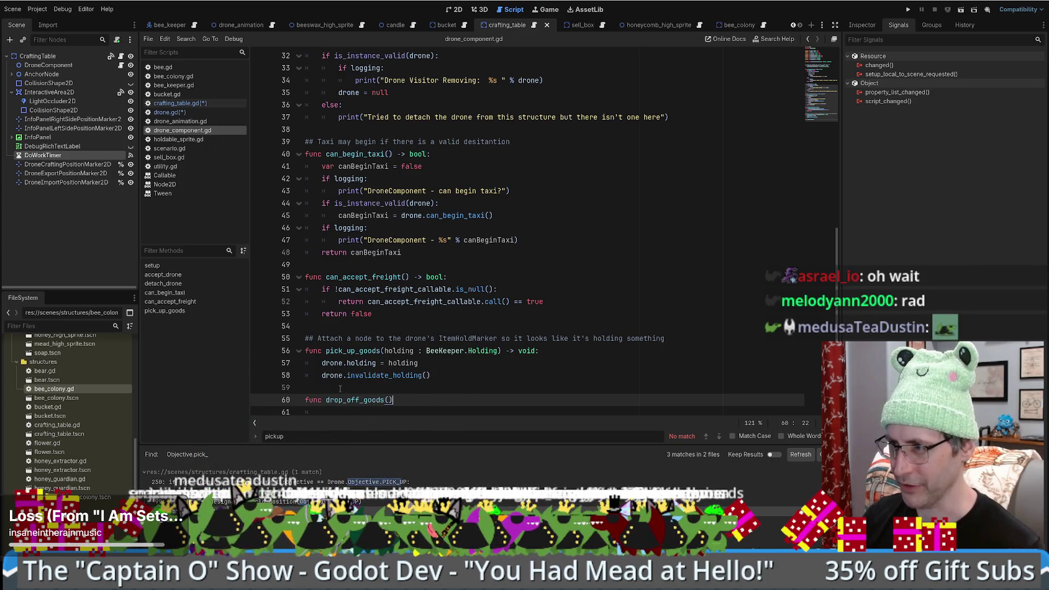
{"action": "key", "text": "Return"}
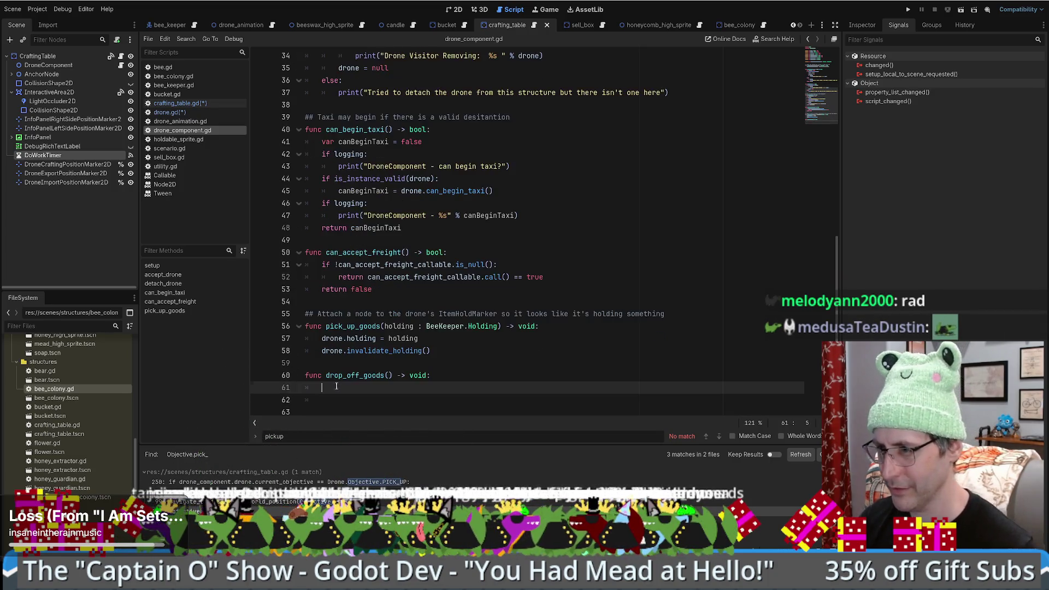
Step: Compose drone.holding = BeeKeeper.Holding.NOTHING, then cut that line to the clipboard
{"action": "left_click_drag", "start_coordinate": [322, 338], "coordinate": [376, 338]}
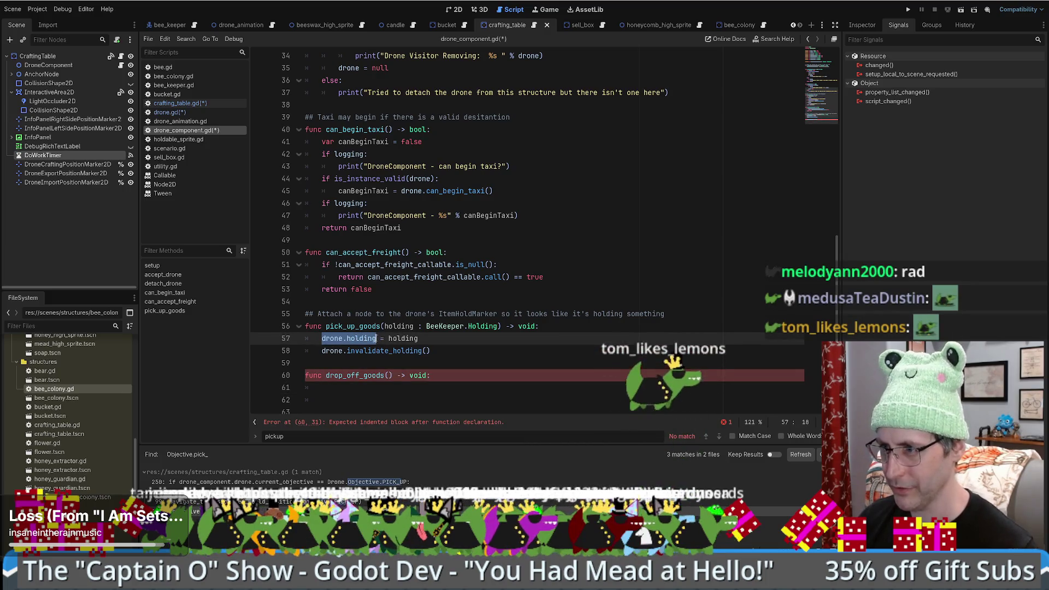
{"action": "key", "text": "ctrl+c"}
{"action": "left_click", "coordinate": [365, 389]}
{"action": "key", "text": "ctrl+v"}
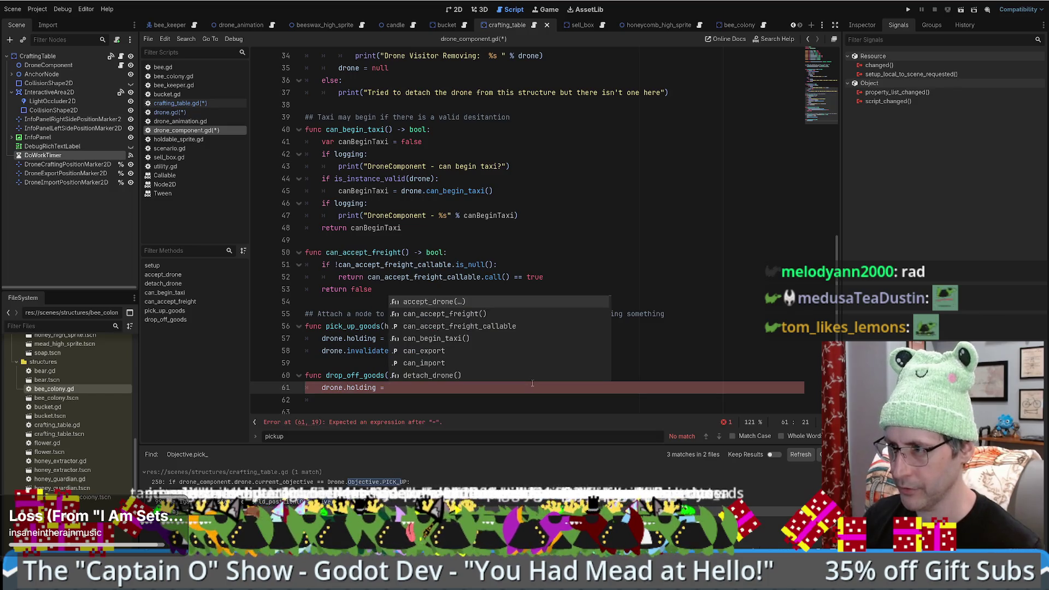
{"action": "type", "text": "BeeKe"}
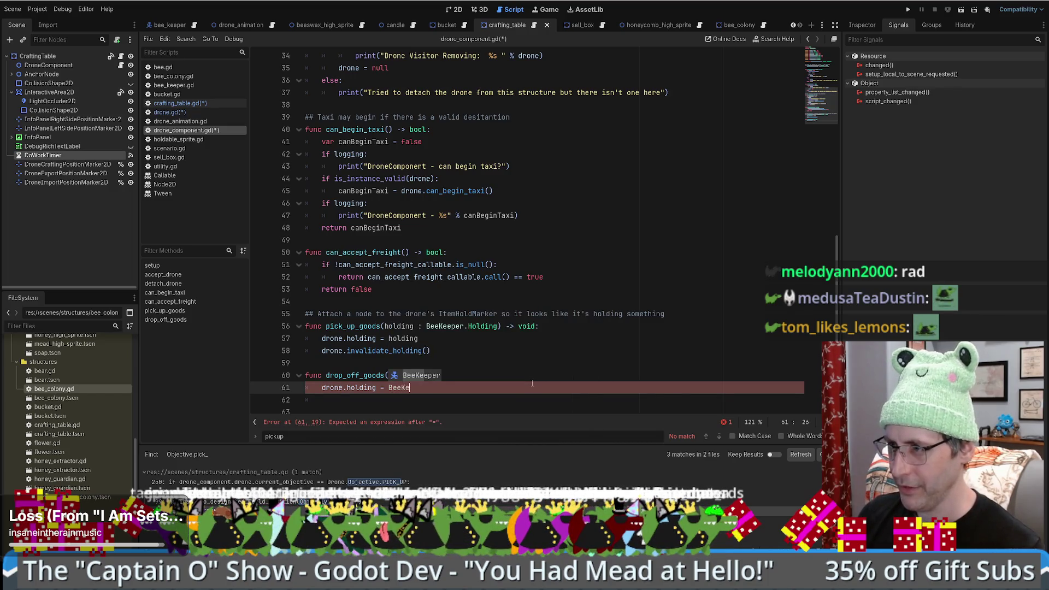
{"action": "type", "text": "eper.Holding.N"}
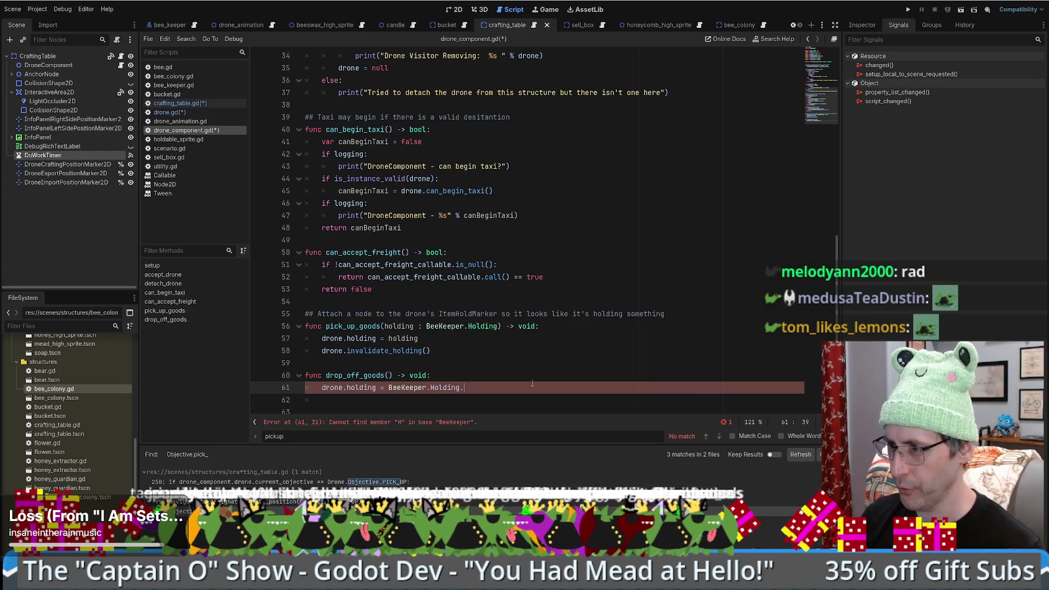
{"action": "key", "text": "Return"}
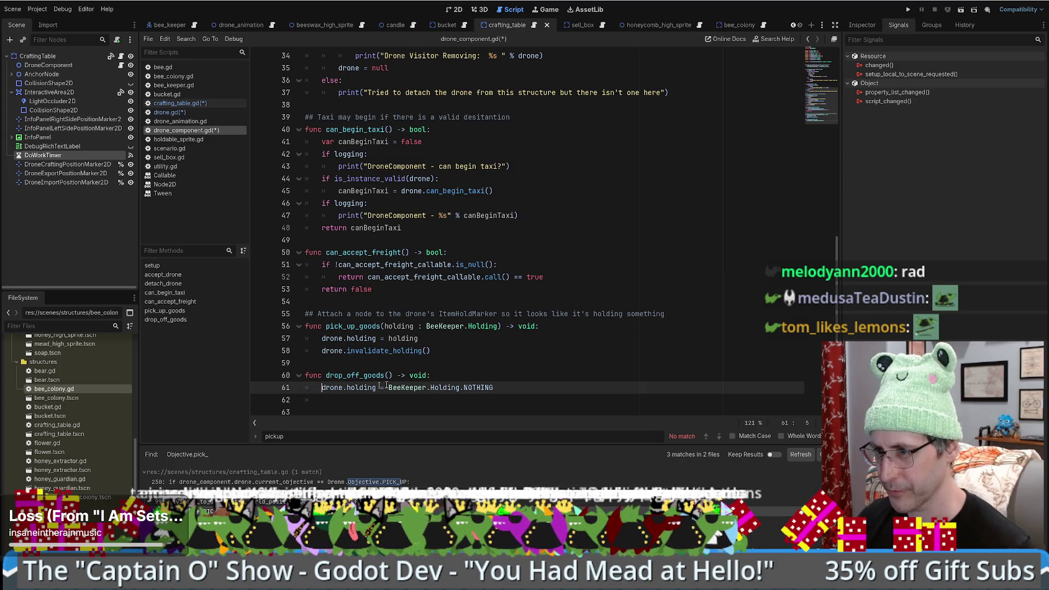
{"action": "key", "text": "shift+End"}
{"action": "key", "text": "BackSpace"}
{"action": "key", "text": "BackSpace"}
{"action": "key", "text": "BackSpace"}
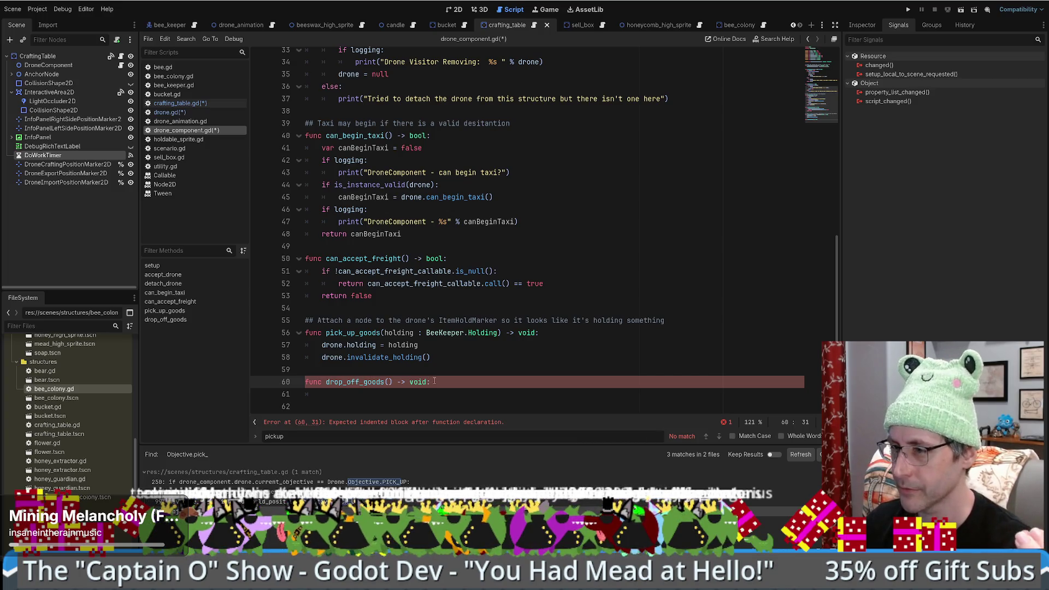
Step: Check invalidate_holding in drone.gd, then paste the holding assignment into drop_off_goods' body
{"action": "left_click", "coordinate": [377, 357], "text": "ctrl"}
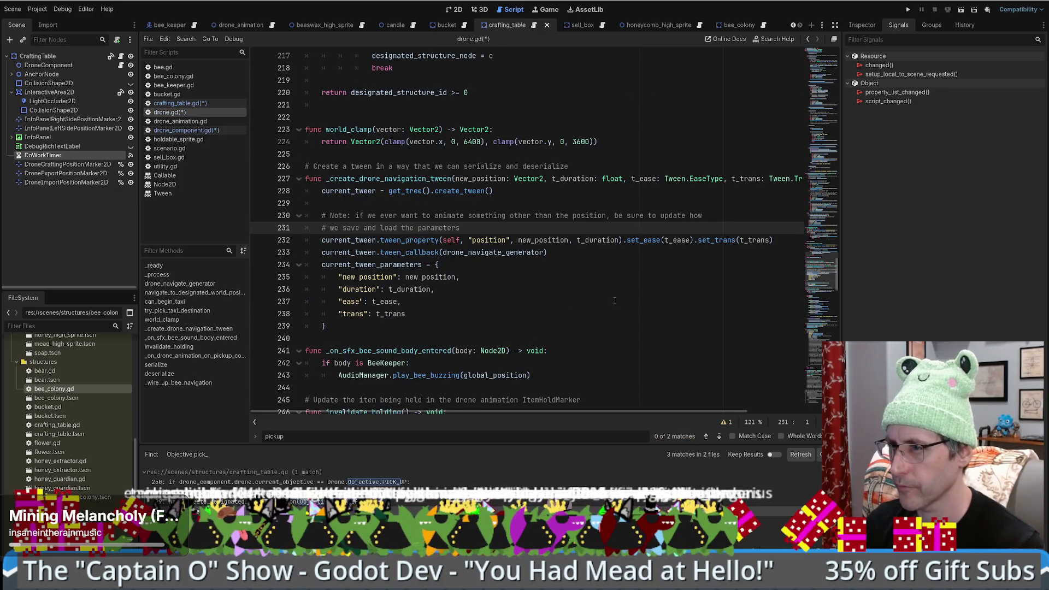
{"action": "key", "text": "alt+Left"}
{"action": "key", "text": "alt+Left"}
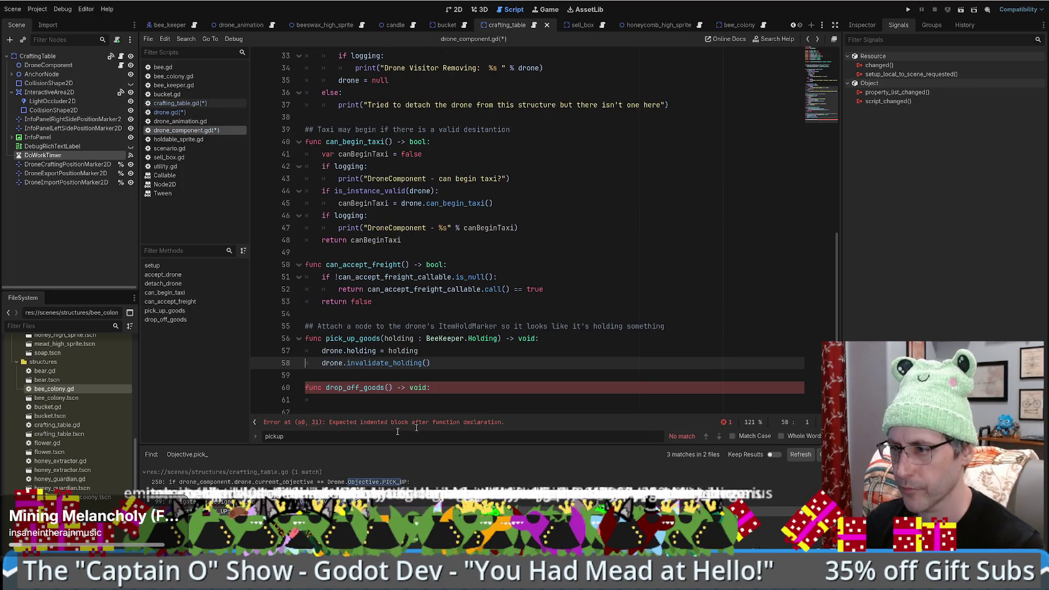
{"action": "left_click", "coordinate": [384, 388]}
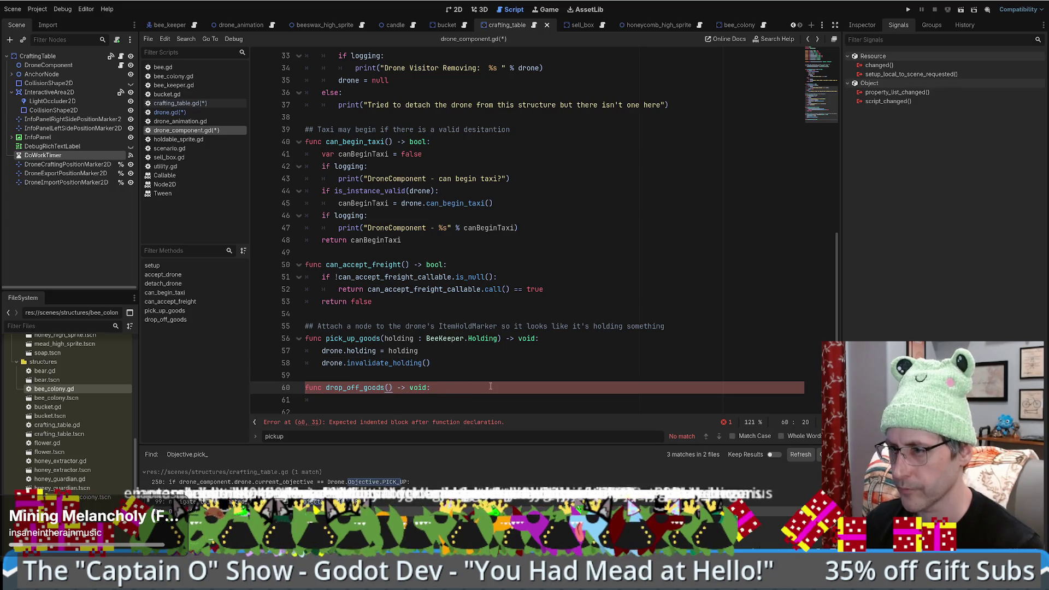
{"action": "left_click", "coordinate": [463, 398]}
{"action": "key", "text": "ctrl+v"}
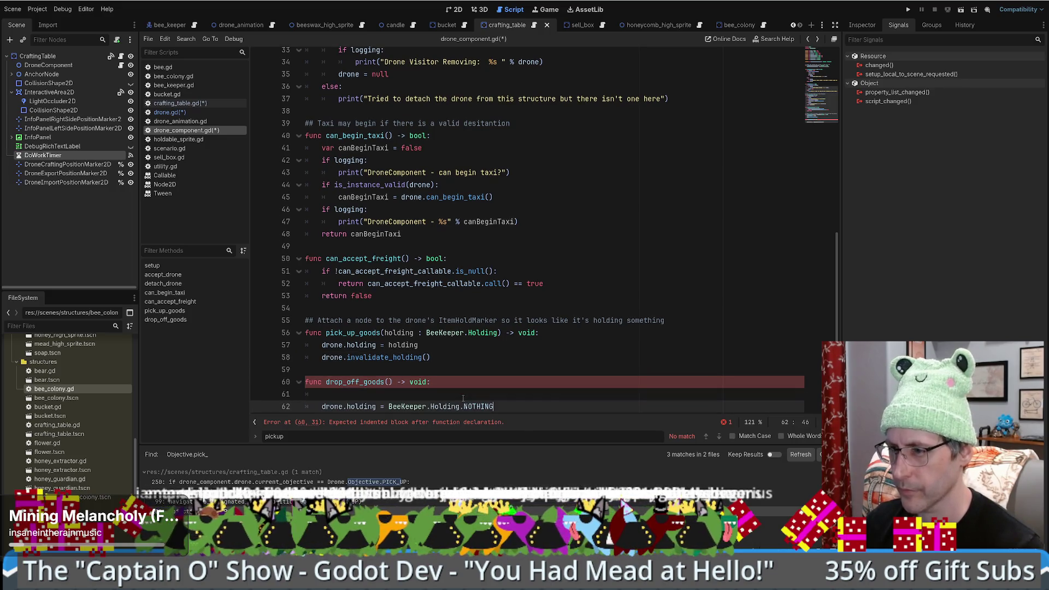
{"action": "left_click", "coordinate": [471, 386]}
{"action": "key", "text": "Delete"}
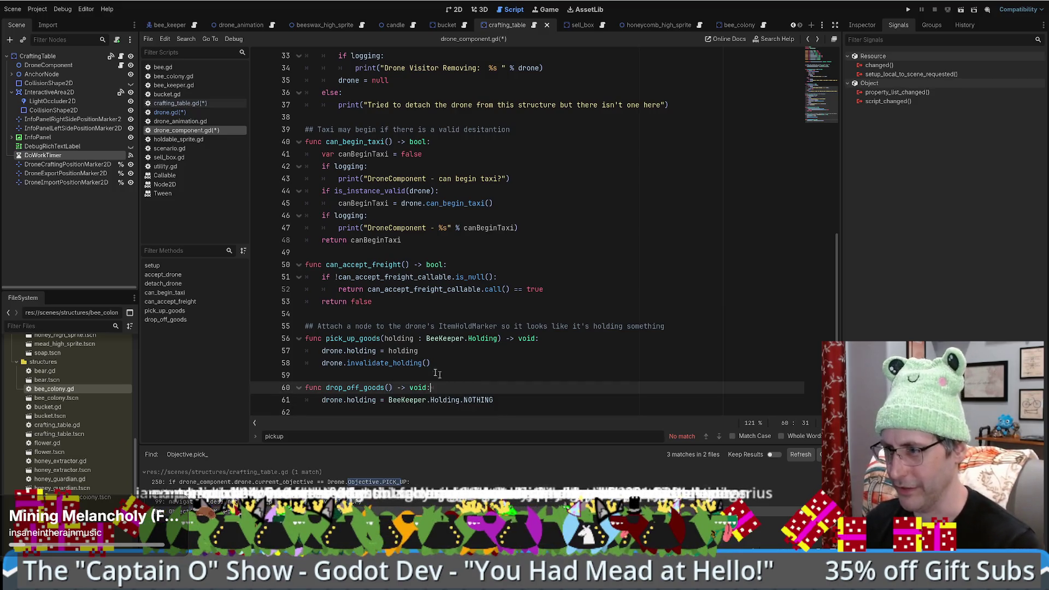
Step: Copy the drone.invalidate_holding() call into drop_off_goods and save all scripts
{"action": "key", "text": "Up"}
{"action": "key", "text": "Up"}
{"action": "key", "text": "ctrl+c"}
{"action": "key", "text": "Down"}
{"action": "key", "text": "Down"}
{"action": "key", "text": "Down"}
{"action": "key", "text": "ctrl+v"}
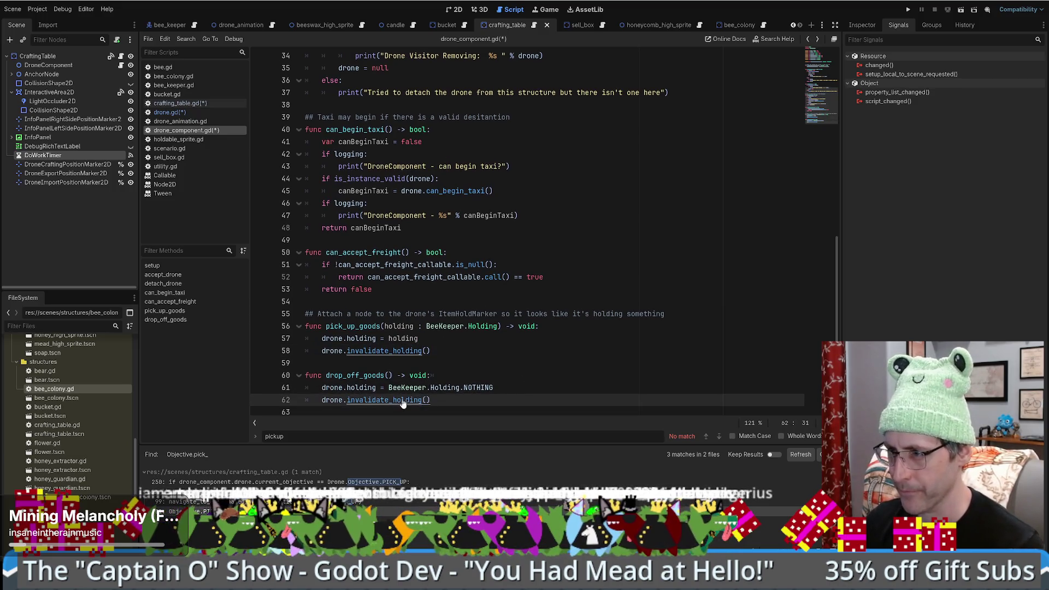
{"action": "left_click", "coordinate": [404, 407], "text": "ctrl"}
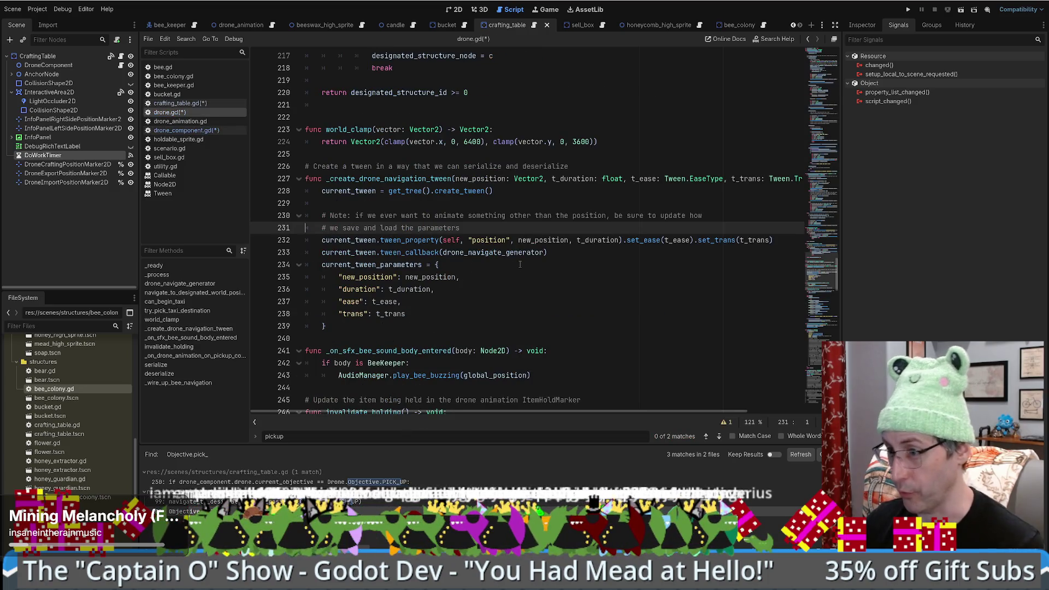
{"action": "key", "text": "End"}
{"action": "key", "text": "ctrl+s"}
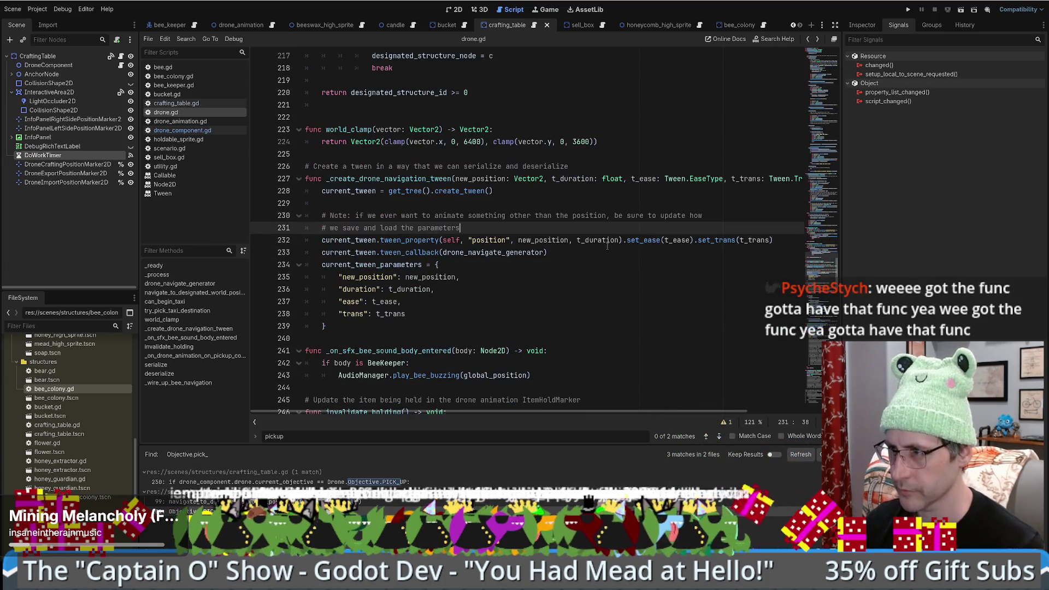
{"action": "key", "text": "alt+Left"}
{"action": "key", "text": "alt+Left"}
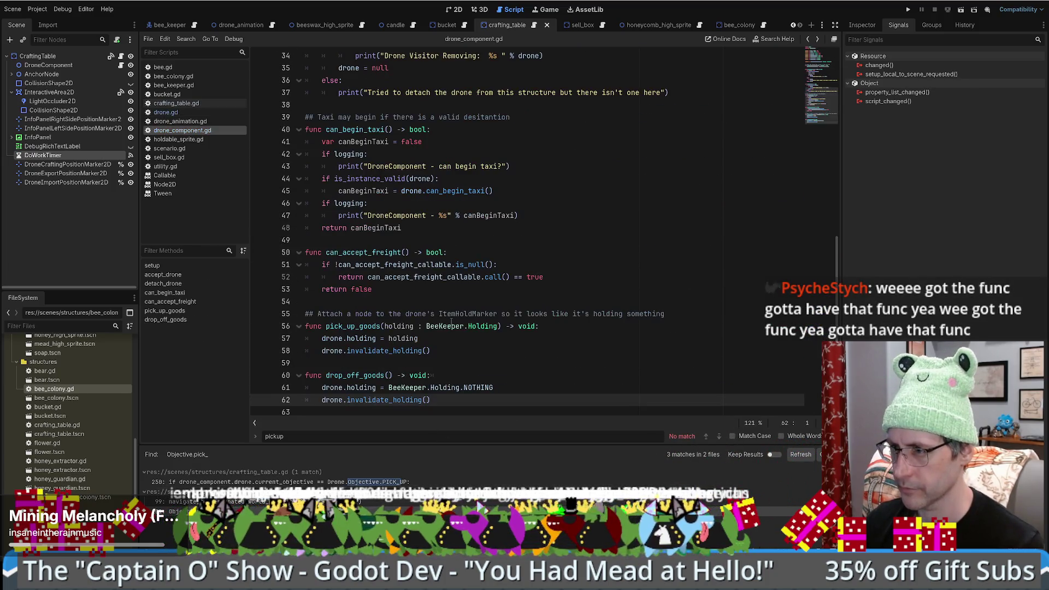
{"action": "left_click", "coordinate": [397, 400], "text": "ctrl"}
{"action": "scroll", "coordinate": [595, 256], "scroll_direction": "down", "scroll_amount": 8}
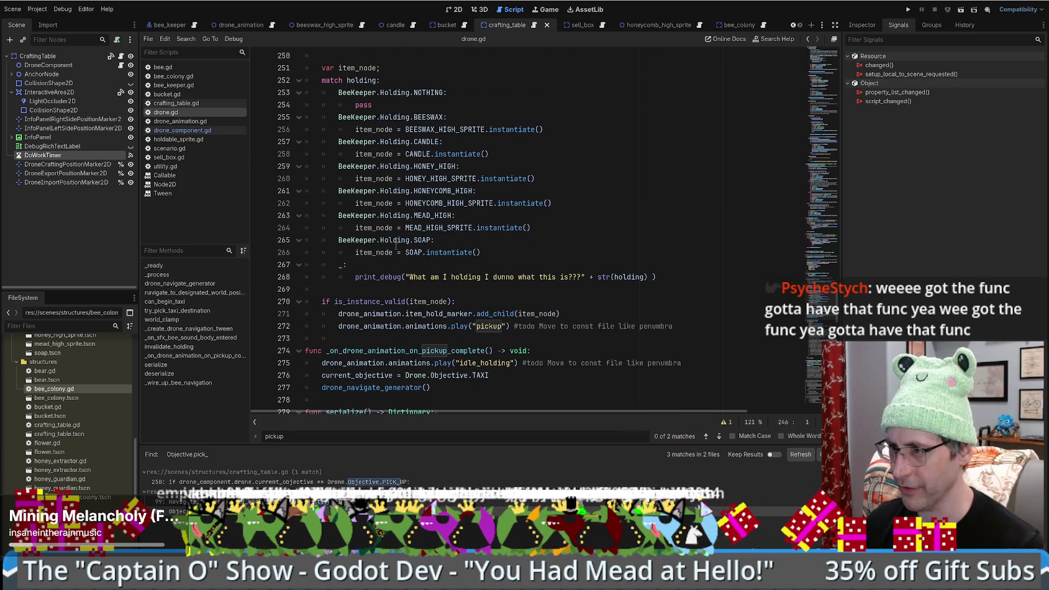
{"action": "scroll", "coordinate": [396, 246], "scroll_direction": "up", "scroll_amount": 1}
{"action": "double_click", "coordinate": [428, 338]}
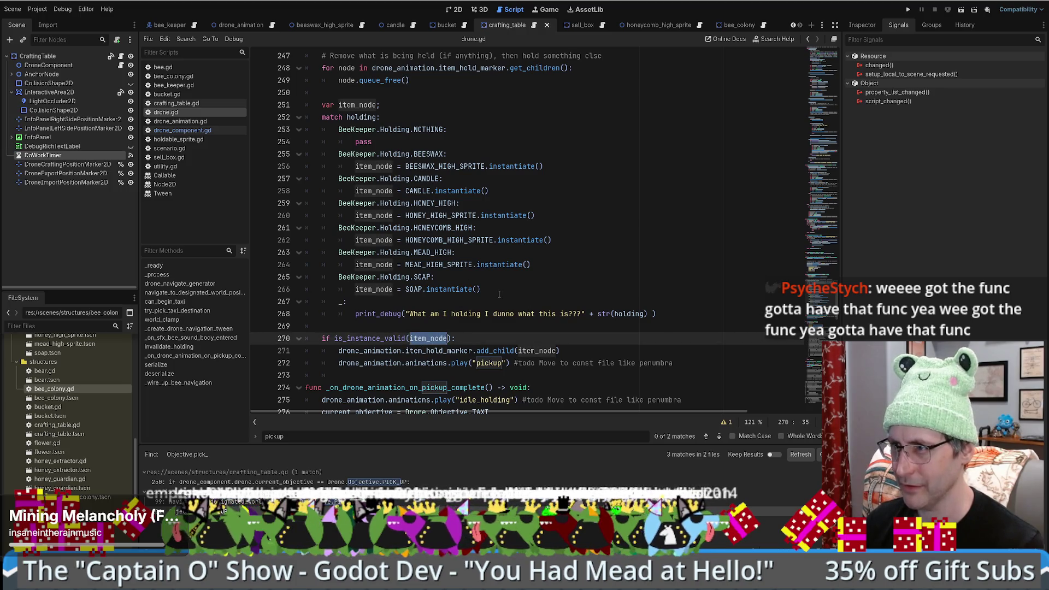
{"action": "scroll", "coordinate": [494, 297], "scroll_direction": "up", "scroll_amount": 4}
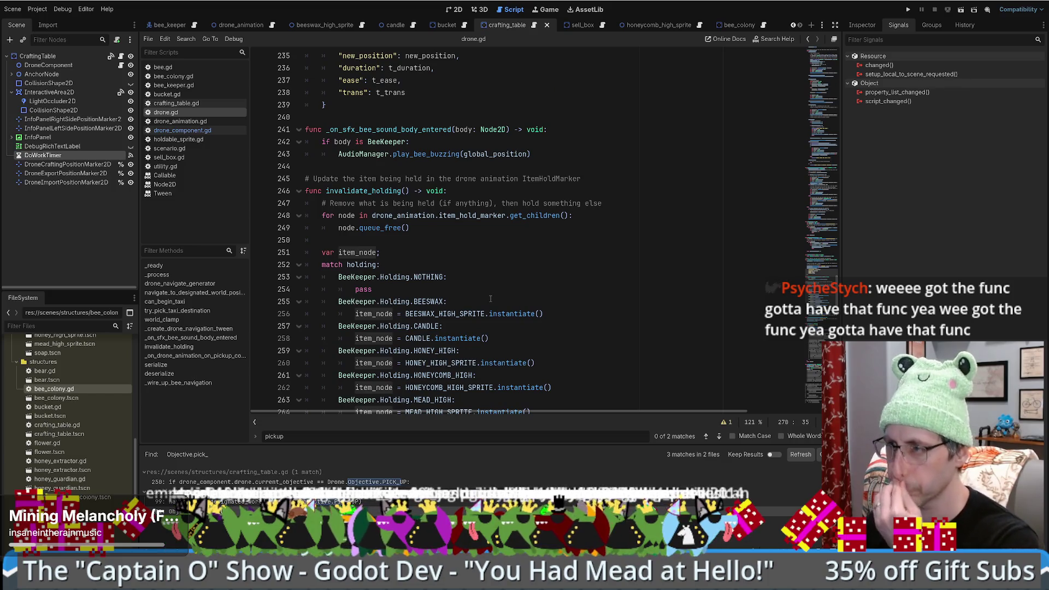
{"action": "scroll", "coordinate": [491, 299], "scroll_direction": "down", "scroll_amount": 8}
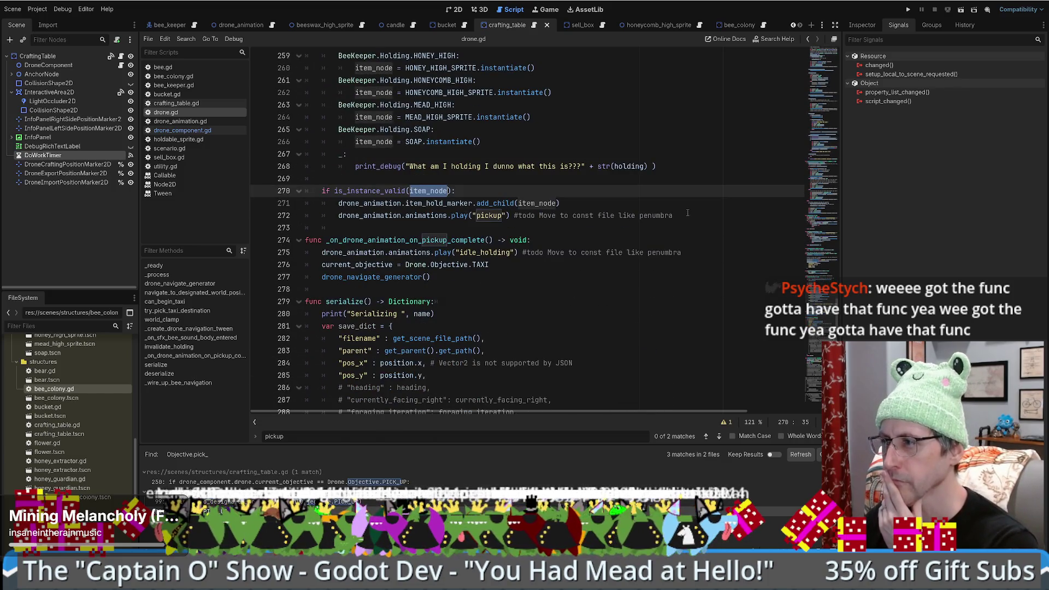
{"action": "mouse_move", "coordinate": [687, 217]}
{"action": "left_mouse_down"}
{"action": "mouse_move", "coordinate": [305, 216]}
{"action": "mouse_move", "coordinate": [306, 204]}
{"action": "left_mouse_up"}
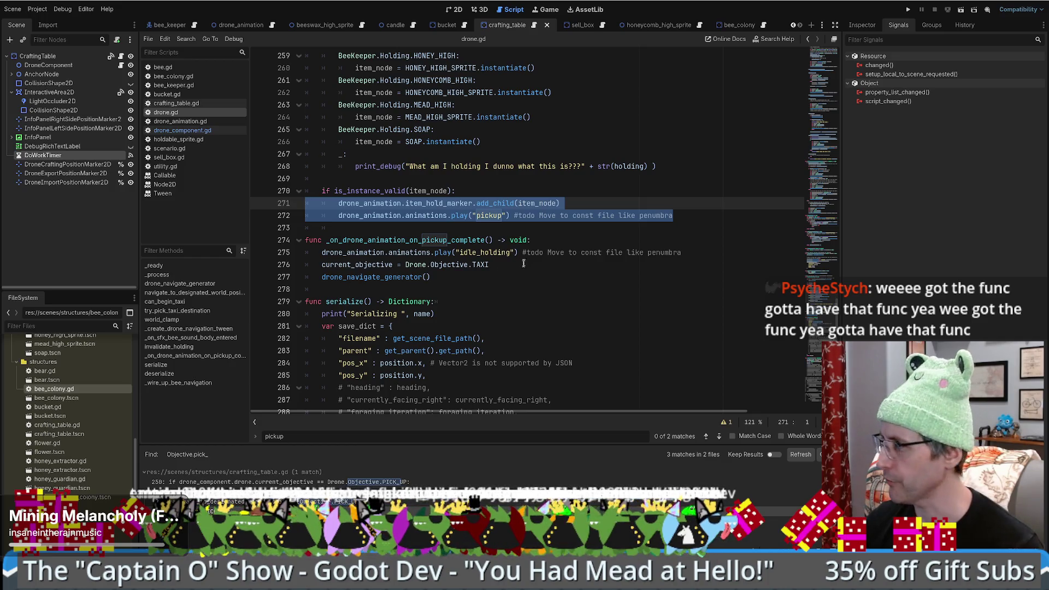
{"action": "scroll", "coordinate": [454, 272], "scroll_direction": "down", "scroll_amount": 1}
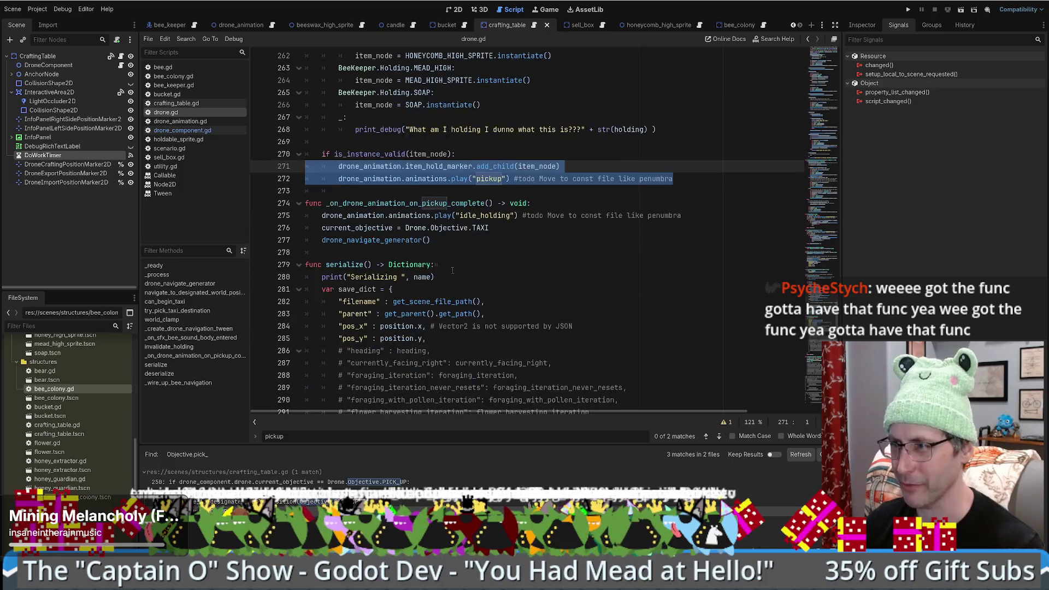
{"action": "scroll", "coordinate": [448, 275], "scroll_direction": "up", "scroll_amount": 2}
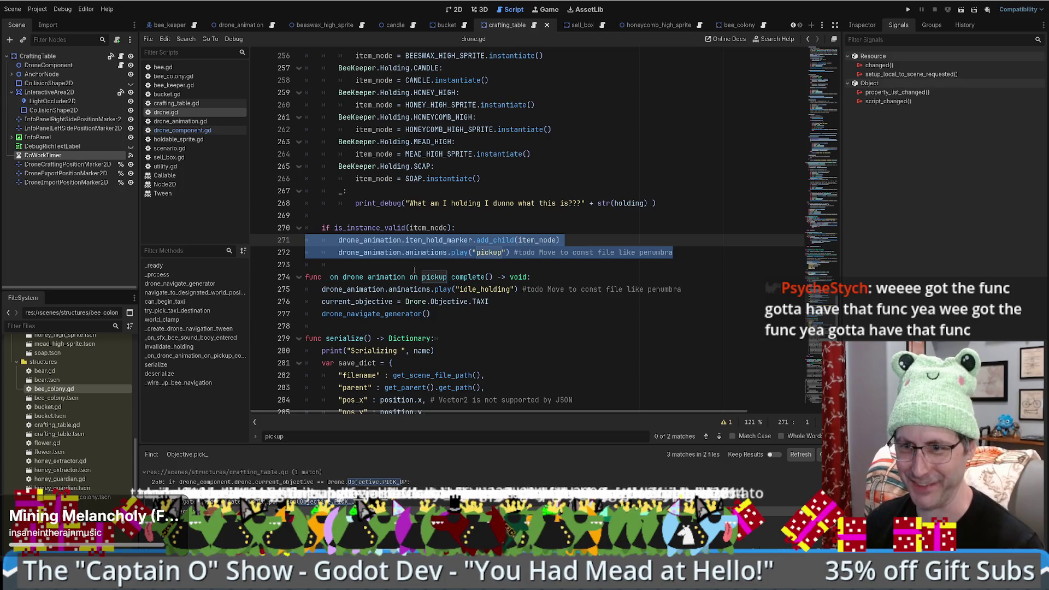
{"action": "scroll", "coordinate": [434, 269], "scroll_direction": "down", "scroll_amount": 2}
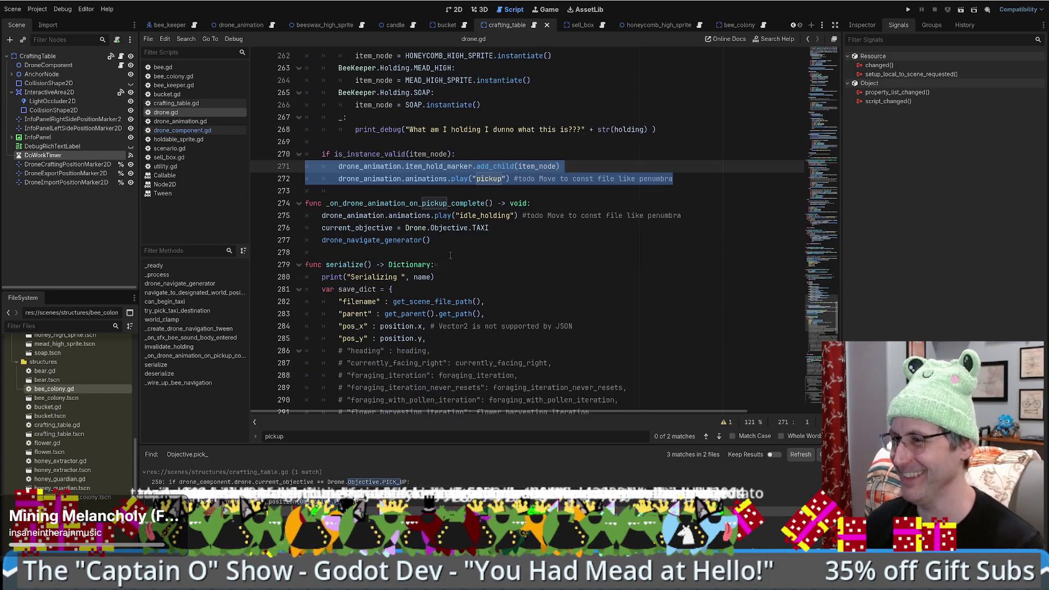
{"action": "left_click", "coordinate": [436, 252]}
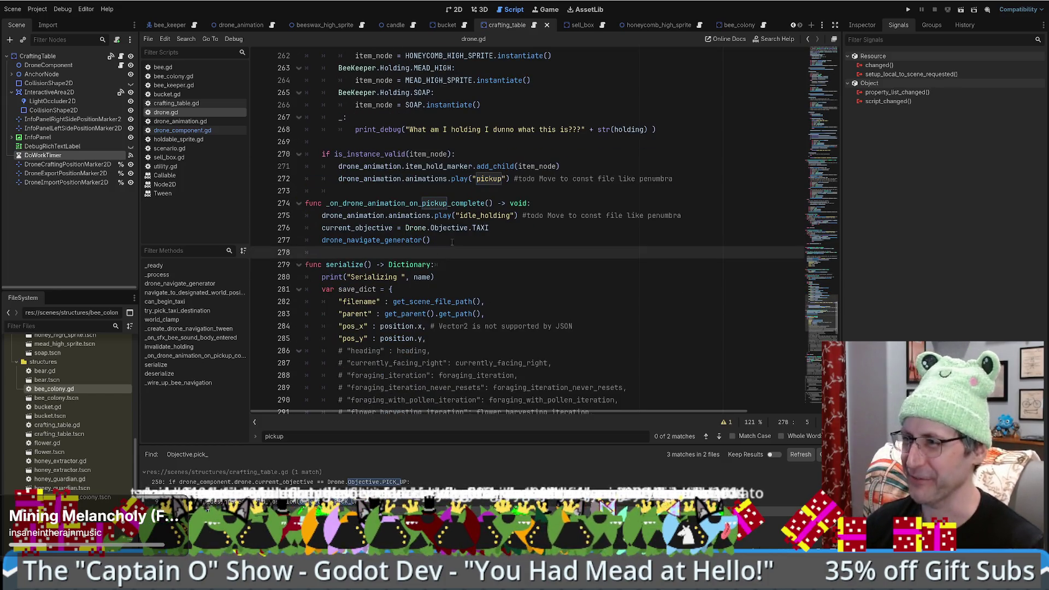
{"action": "scroll", "coordinate": [446, 238], "scroll_direction": "up", "scroll_amount": 6}
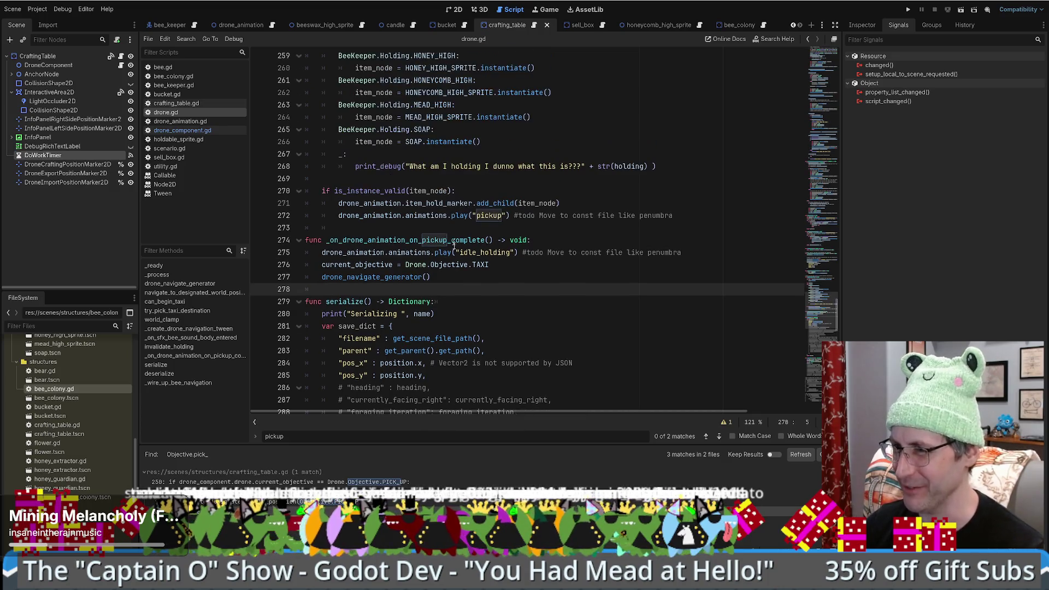
{"action": "scroll", "coordinate": [523, 252], "scroll_direction": "down", "scroll_amount": 3}
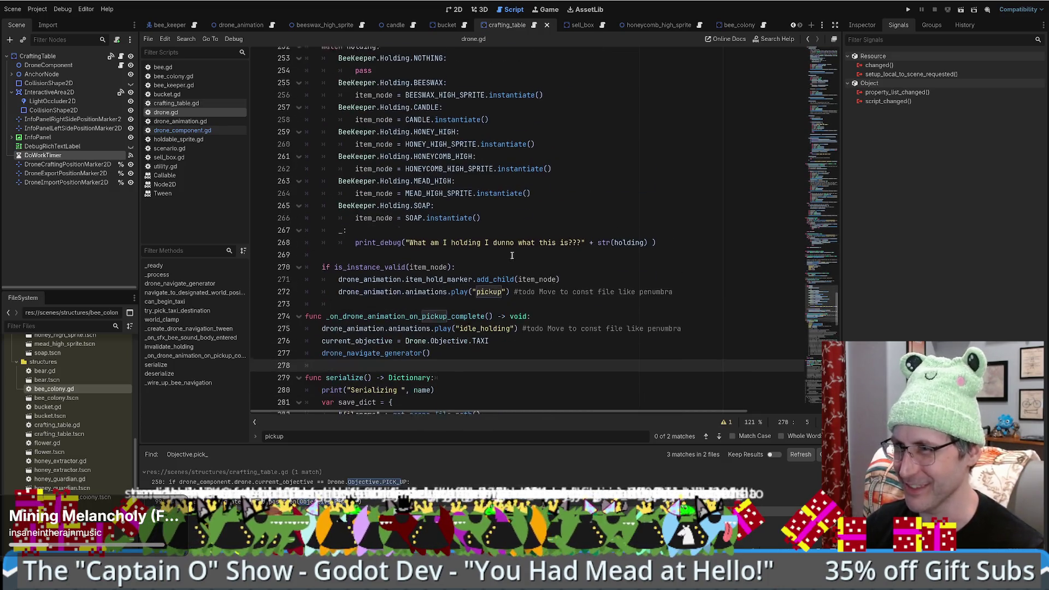
{"action": "left_click", "coordinate": [503, 264]}
{"action": "scroll", "coordinate": [503, 265], "scroll_direction": "down", "scroll_amount": 2}
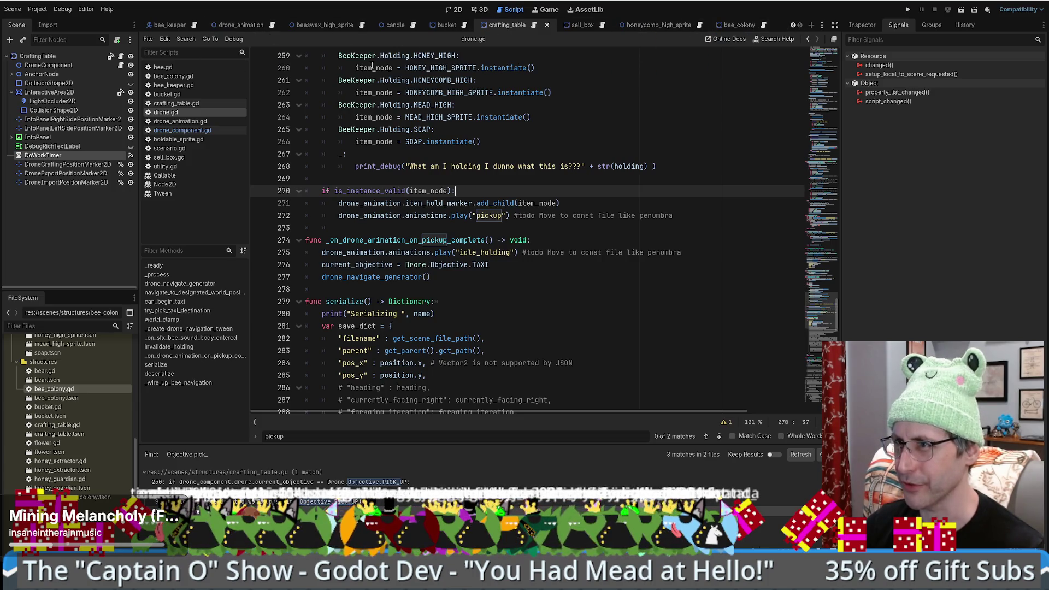
{"action": "left_click", "coordinate": [793, 25]}
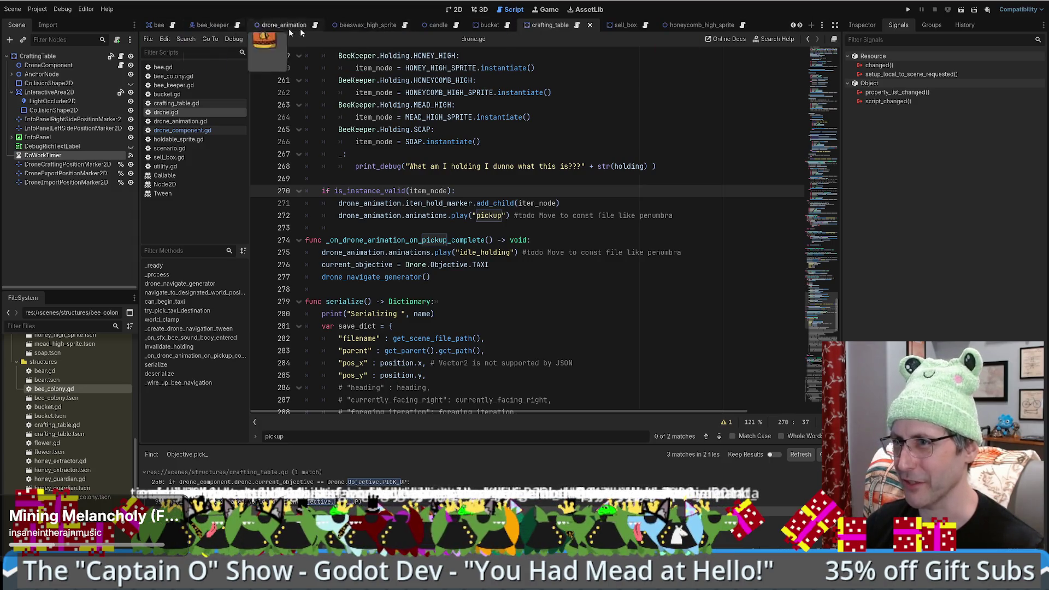
{"action": "left_click", "coordinate": [794, 26]}
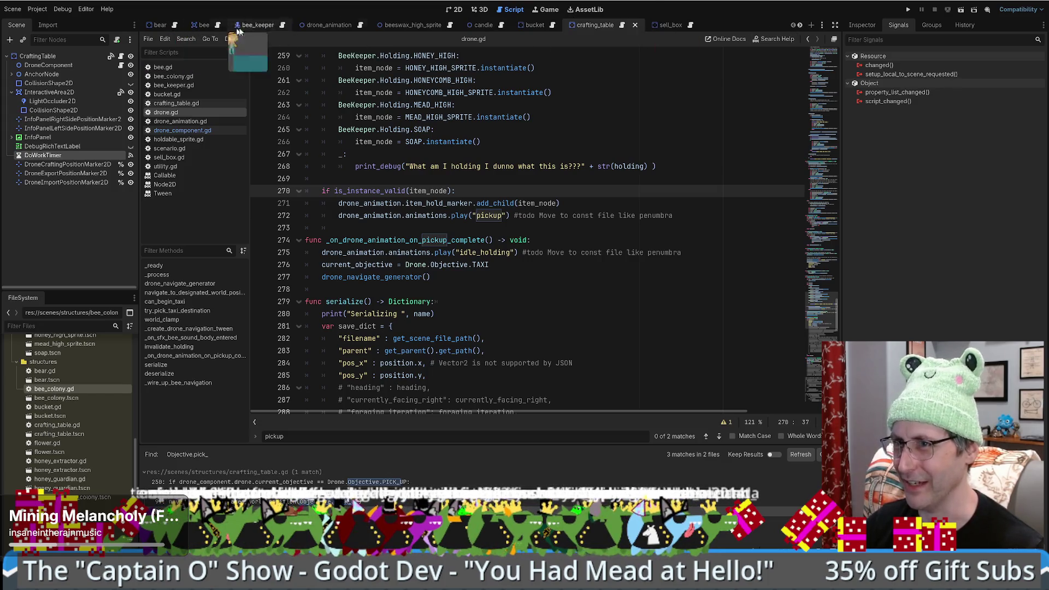
{"action": "left_click", "coordinate": [799, 25]}
{"action": "left_click", "coordinate": [800, 25]}
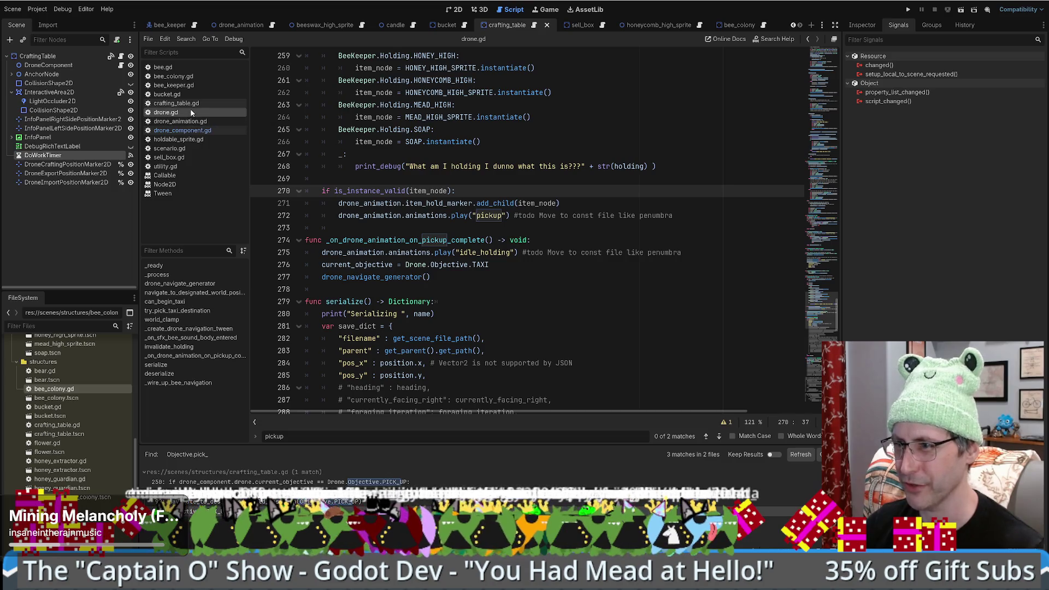
{"action": "left_click", "coordinate": [562, 182]}
{"action": "scroll", "coordinate": [550, 200], "scroll_direction": "up", "scroll_amount": 5}
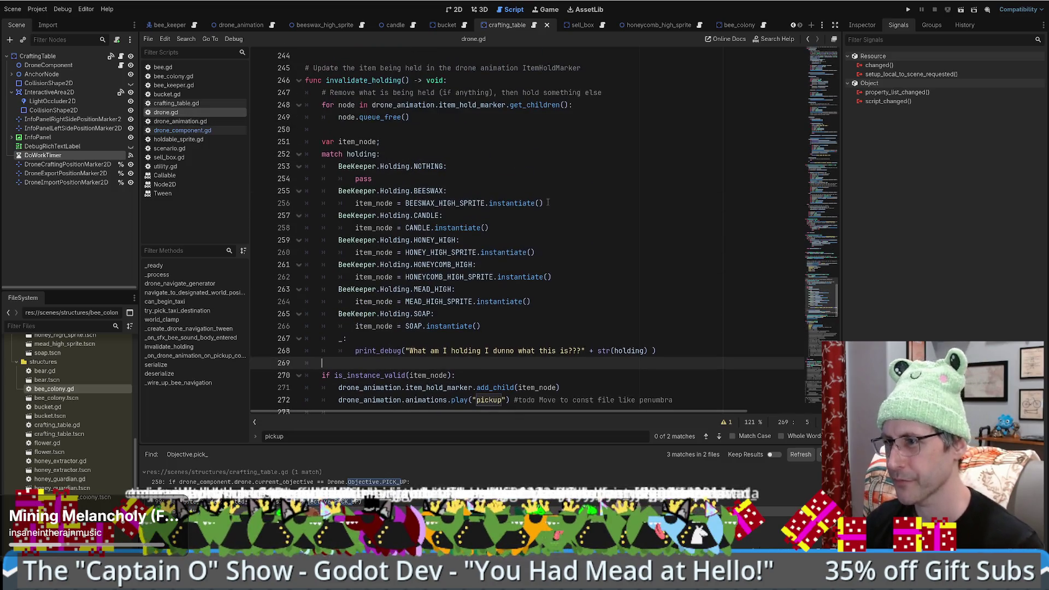
{"action": "left_click", "coordinate": [826, 284]}
{"action": "mouse_move", "coordinate": [826, 284]}
{"action": "left_mouse_down"}
{"action": "mouse_move", "coordinate": [827, 191]}
{"action": "mouse_move", "coordinate": [827, 206]}
{"action": "left_mouse_up"}
{"action": "left_click", "coordinate": [496, 186]}
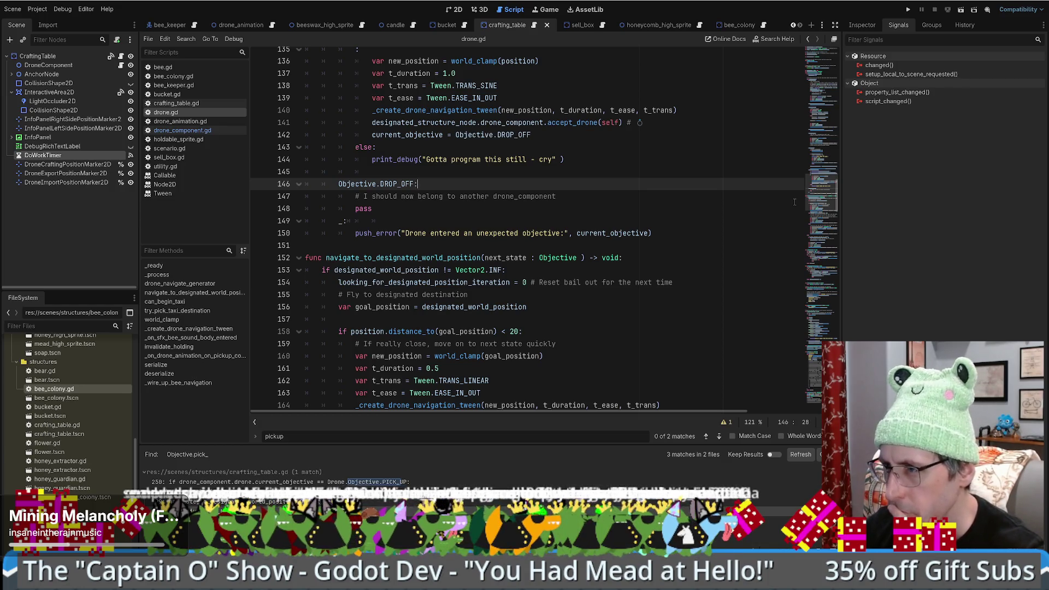
{"action": "scroll", "coordinate": [741, 220], "scroll_direction": "up", "scroll_amount": 4}
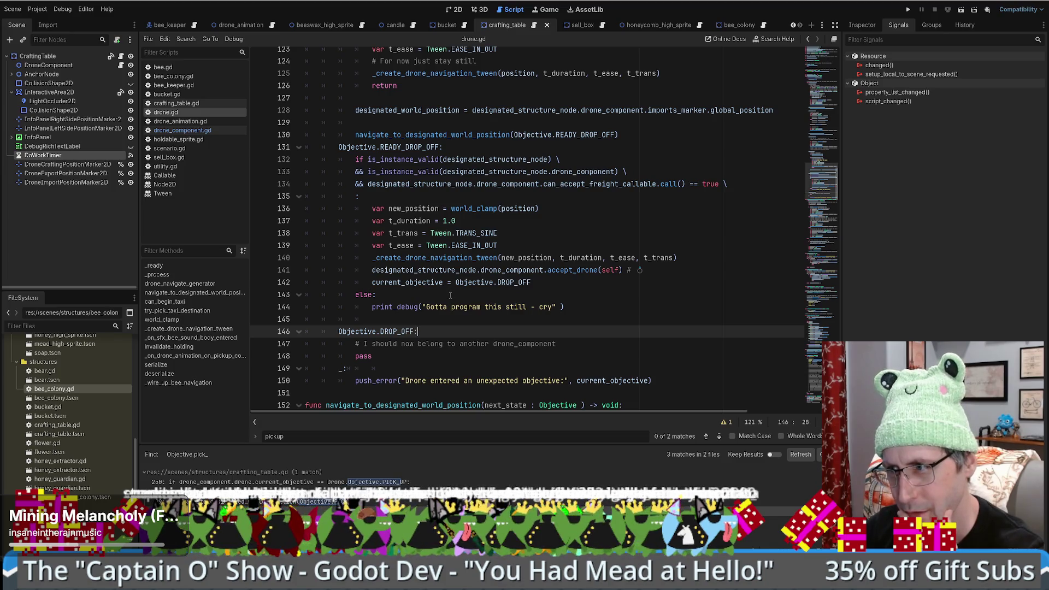
{"action": "left_click_drag", "start_coordinate": [531, 282], "coordinate": [372, 282]}
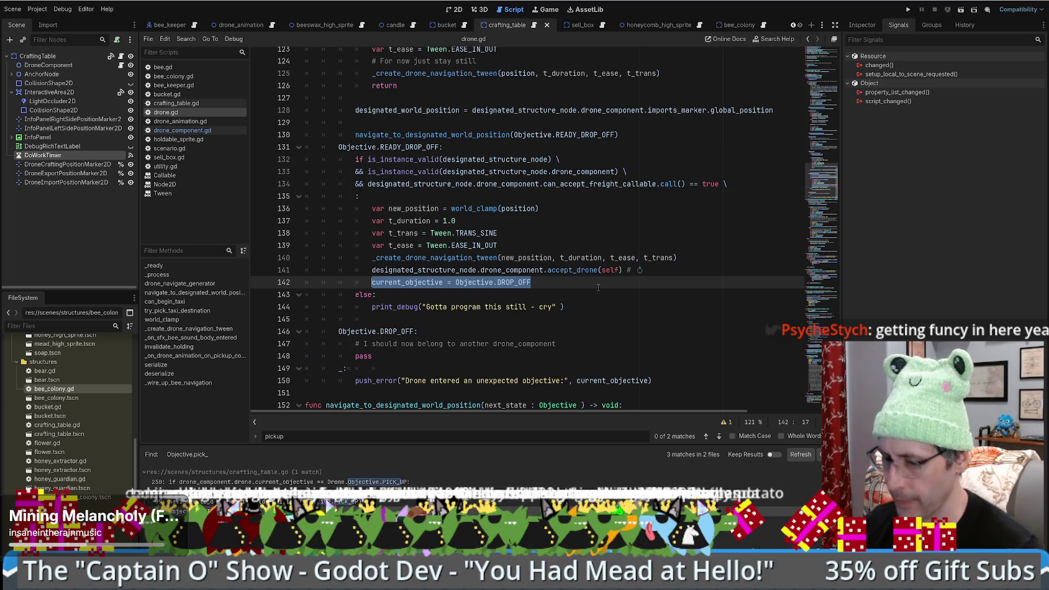
Step: Replace the DROP_OFF assignment with a drone-animation comment and the pasted add_child/pickup lines, properly indented
{"action": "key", "text": "BackSpace"}
{"action": "type", "text": "# Ca"}
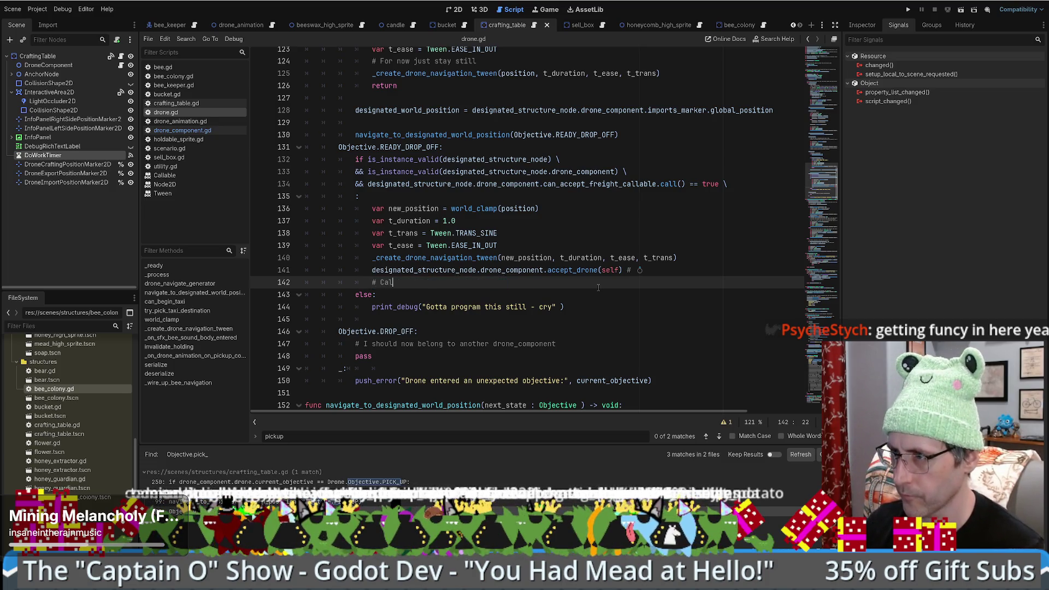
{"action": "type", "text": "l an animation on the drone to "}
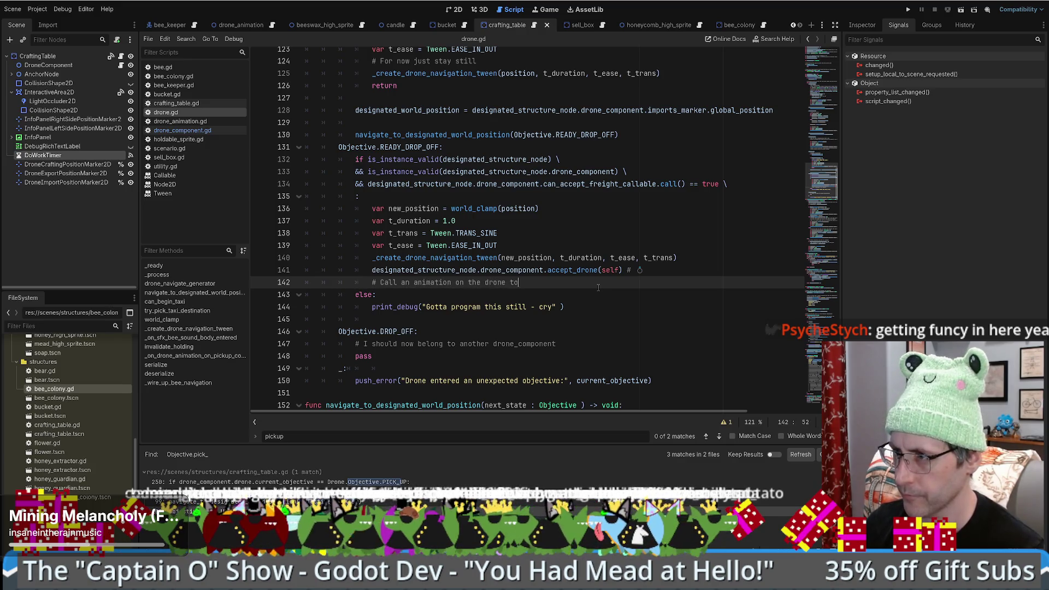
{"action": "type", "text": "do the drop off"}
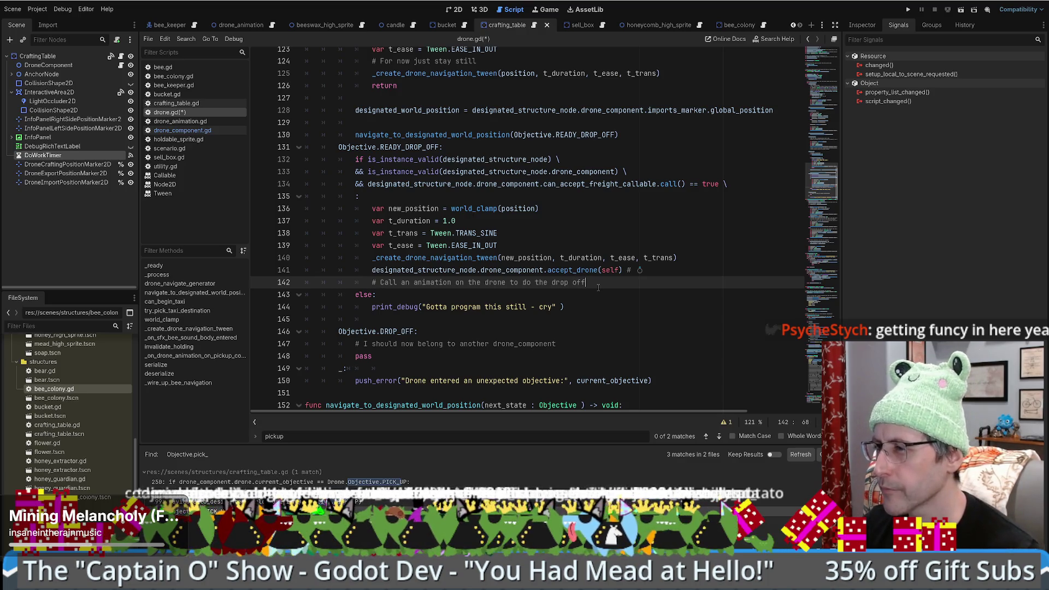
{"action": "key", "text": "Return"}
{"action": "type", "text": "drone_animation.item_hold_marker.add_child(item_node) \t\tdrone_animation.animations.play(\"pickup\") #todo Move to const file like penumbra"}
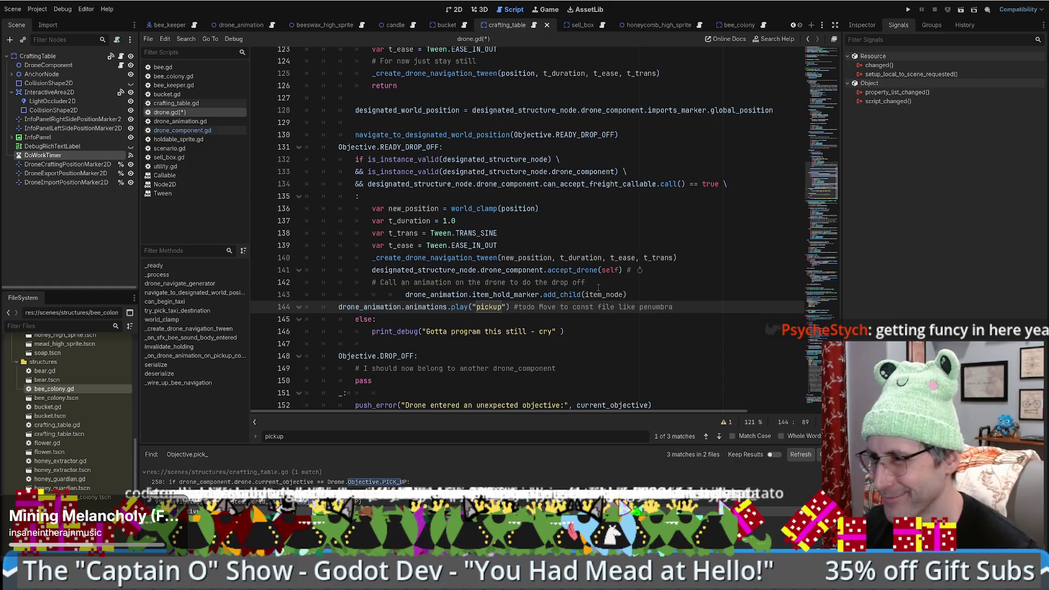
{"action": "left_click", "coordinate": [403, 295]}
{"action": "key", "text": "shift+Tab"}
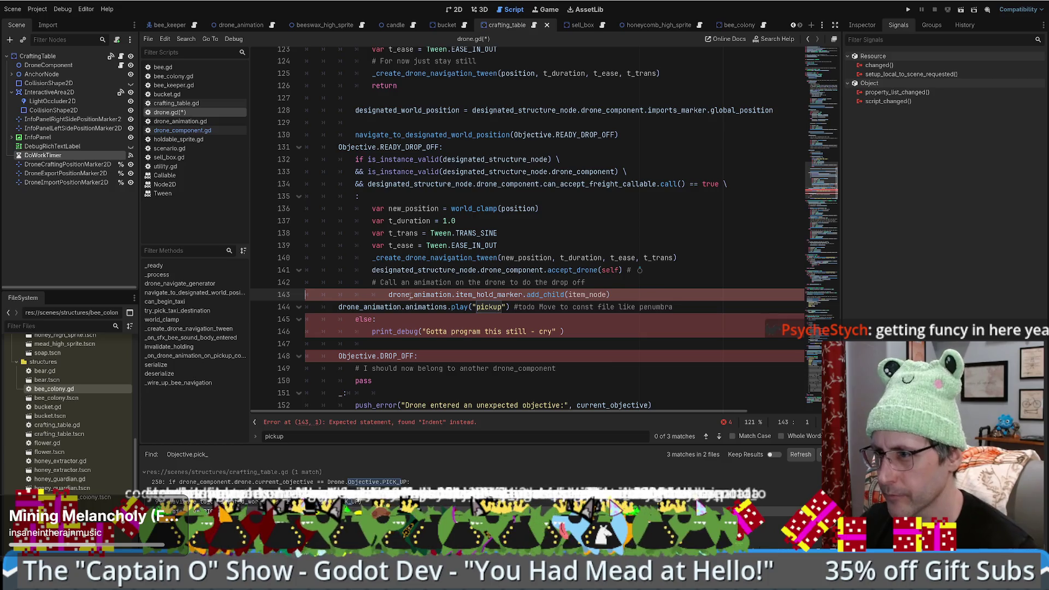
{"action": "key", "text": "shift+Tab"}
{"action": "key", "text": "Down"}
{"action": "key", "text": "Tab"}
{"action": "key", "text": "Tab"}
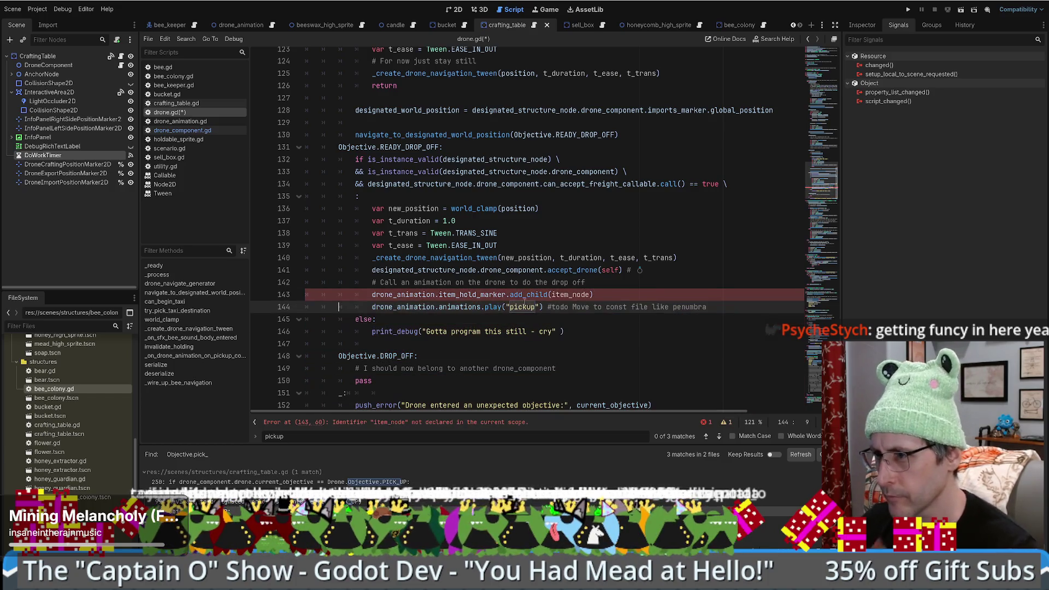
Step: Check the drone_animation declaration, then save drone.gd
{"action": "left_click", "coordinate": [419, 294]}
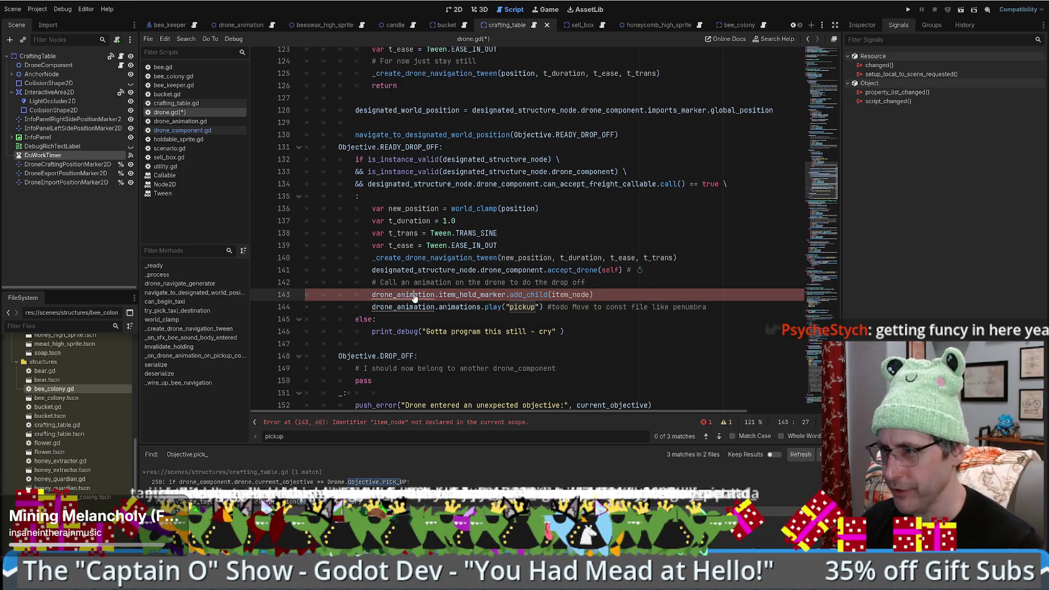
{"action": "left_click", "coordinate": [417, 295], "text": "ctrl"}
{"action": "key", "text": "alt+Left"}
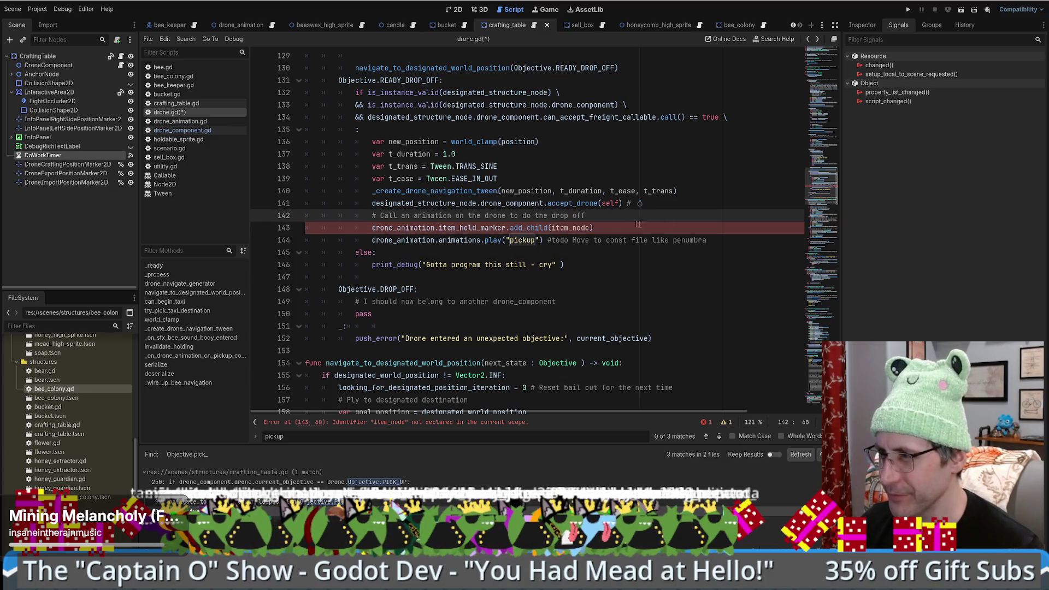
{"action": "left_click", "coordinate": [410, 227]}
{"action": "key", "text": "ctrl+s"}
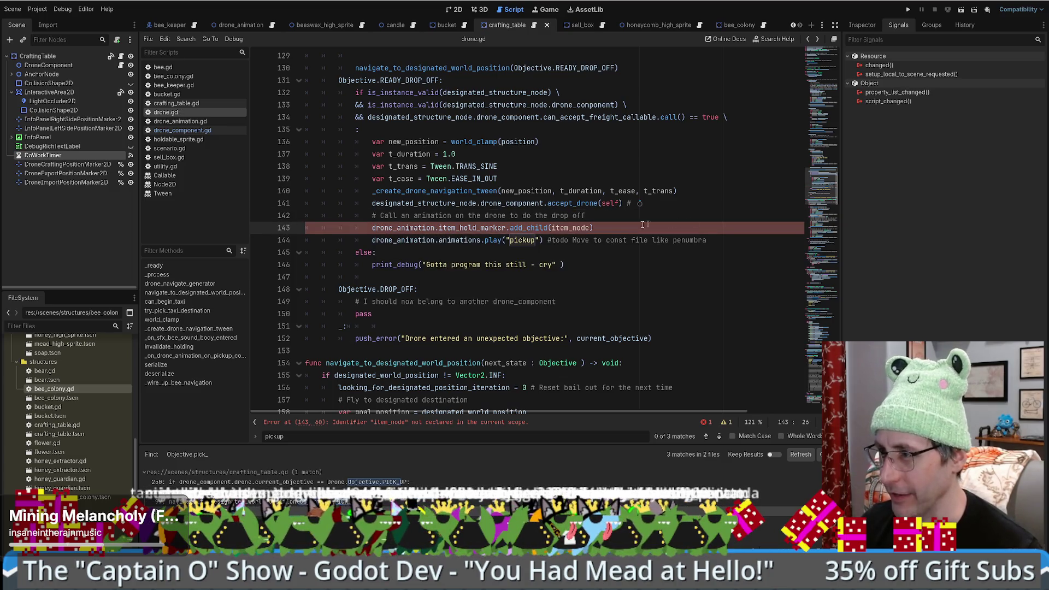
Step: Delete the add_child line and change the played animation from "pickup" to "dropoff"
{"action": "double_click", "coordinate": [568, 228]}
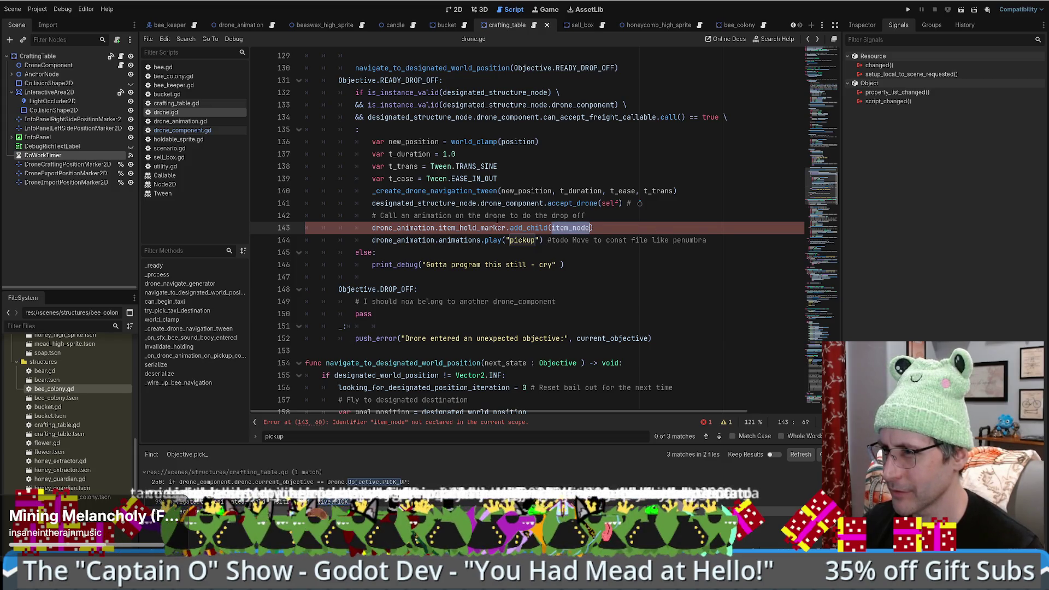
{"action": "left_click_drag", "start_coordinate": [607, 210], "coordinate": [615, 224]}
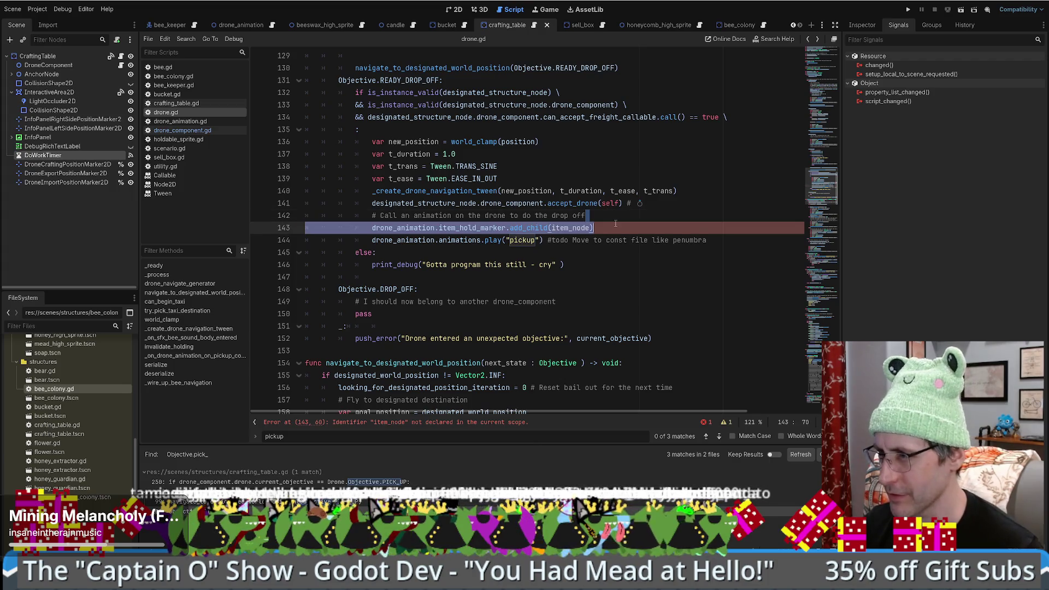
{"action": "key", "text": "BackSpace"}
{"action": "double_click", "coordinate": [522, 228]}
{"action": "type", "text": "dropoff"}
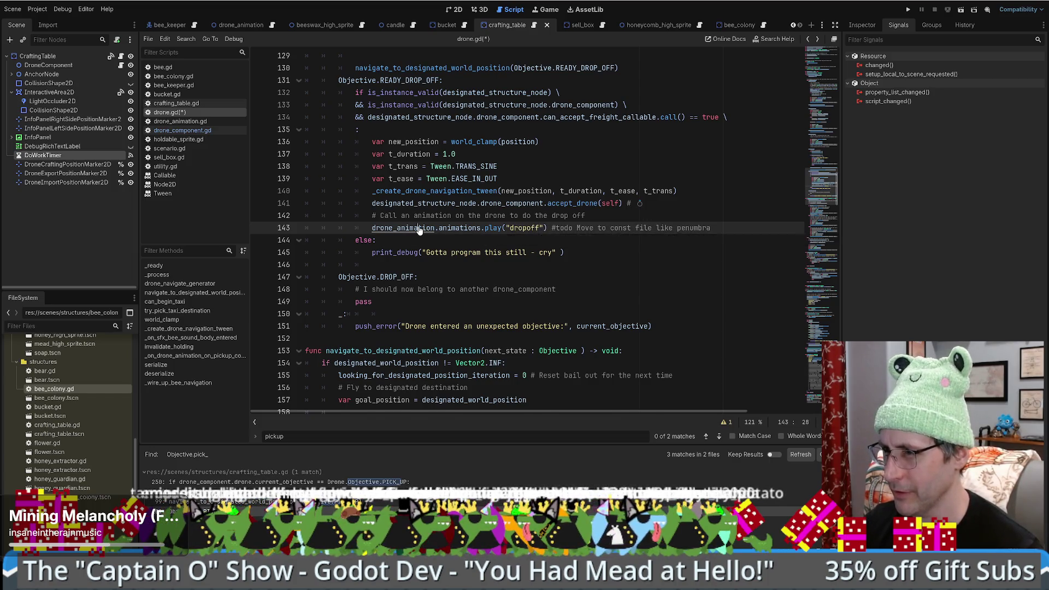
{"action": "left_click", "coordinate": [459, 227], "text": "ctrl"}
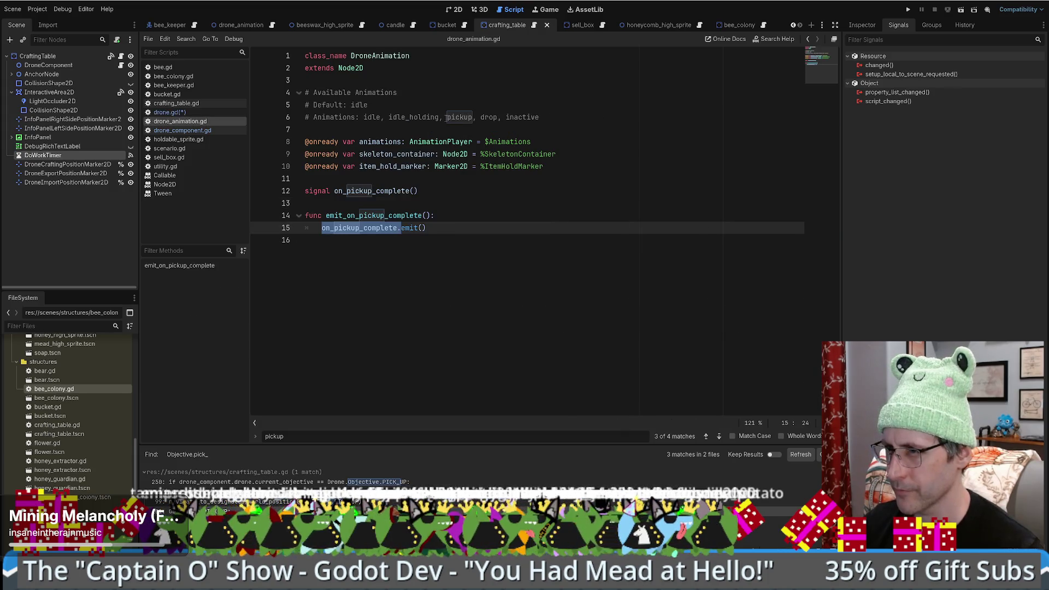
Step: Copy "drop" from drone_animation.gd and paste it over "dropoff" and the comment's "Move" in drone.gd
{"action": "double_click", "coordinate": [491, 117]}
{"action": "key", "text": "ctrl+c"}
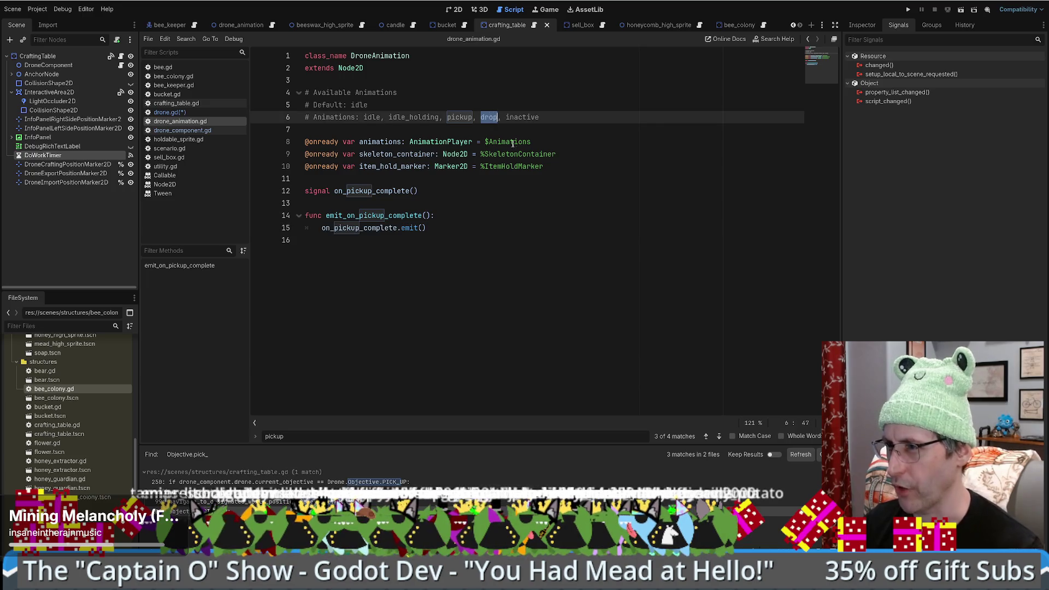
{"action": "key", "text": "alt+Left"}
{"action": "double_click", "coordinate": [524, 227]}
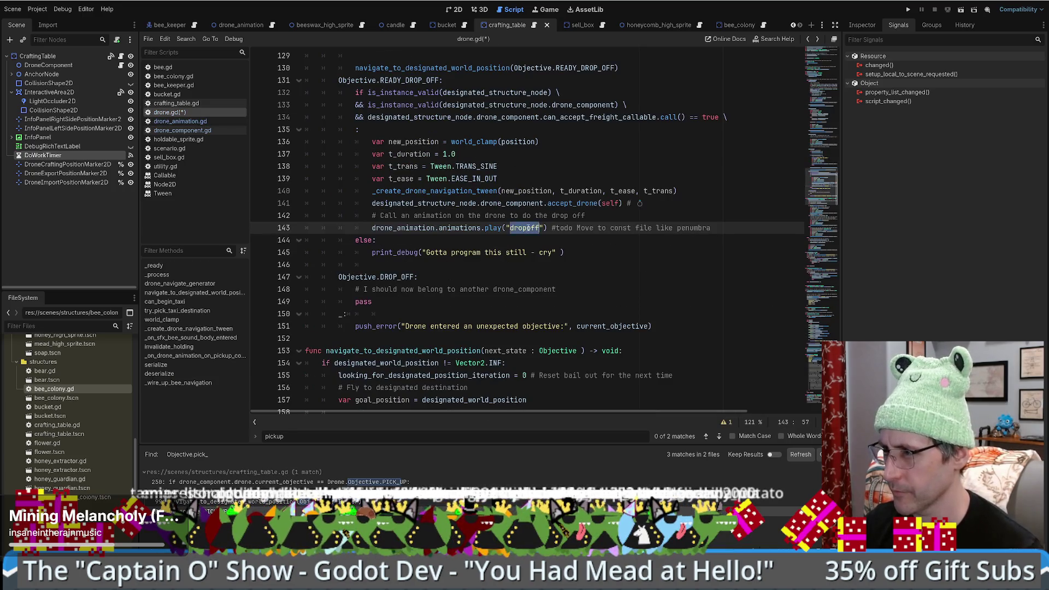
{"action": "key", "text": "ctrl+v"}
{"action": "left_click_drag", "start_coordinate": [539, 228], "coordinate": [741, 229]}
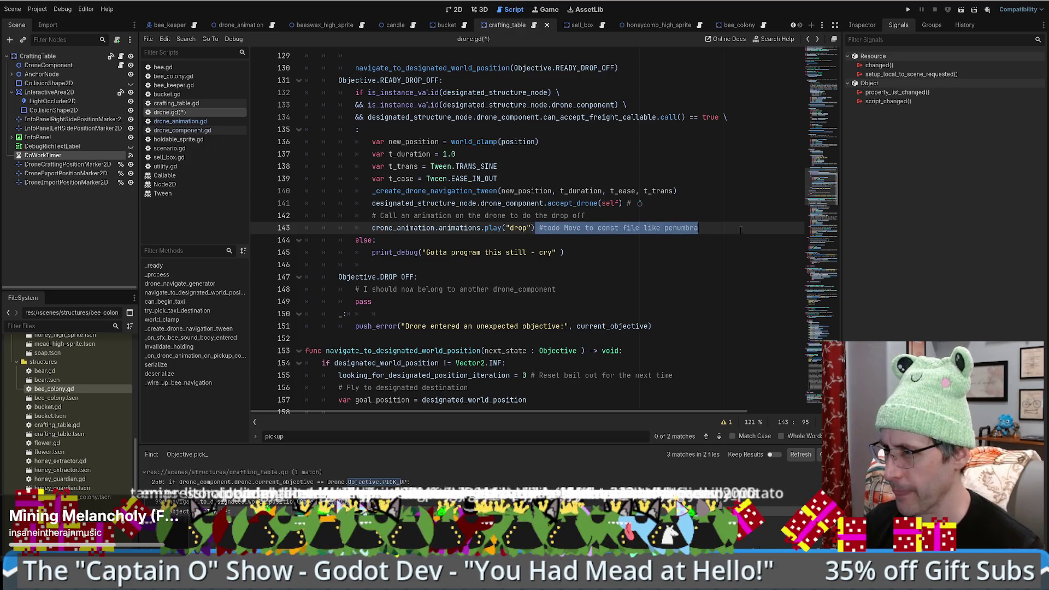
{"action": "double_click", "coordinate": [572, 227]}
{"action": "key", "text": "ctrl+v"}
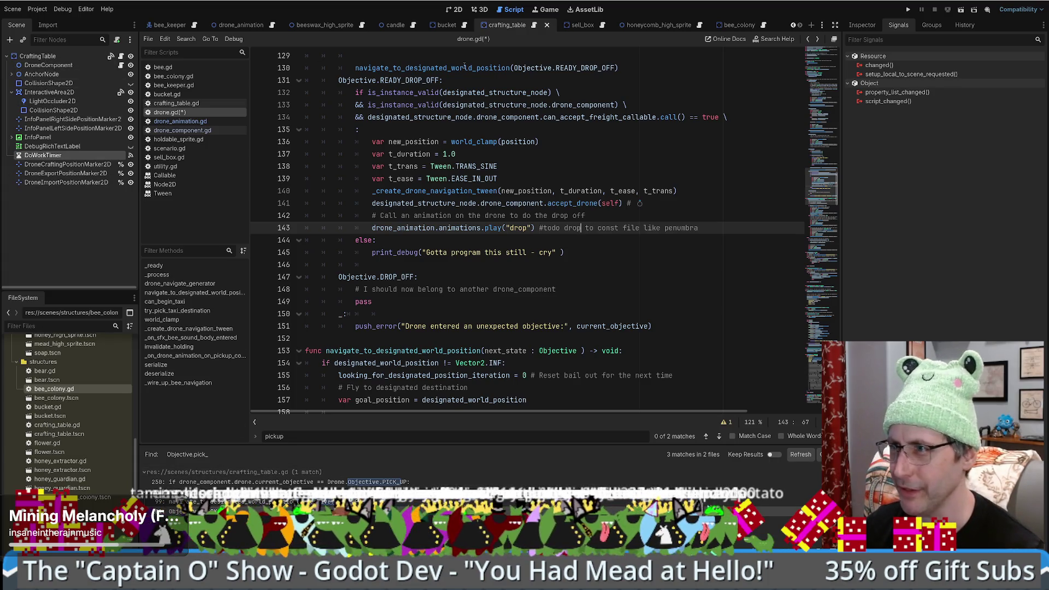
{"action": "left_click", "coordinate": [271, 25]}
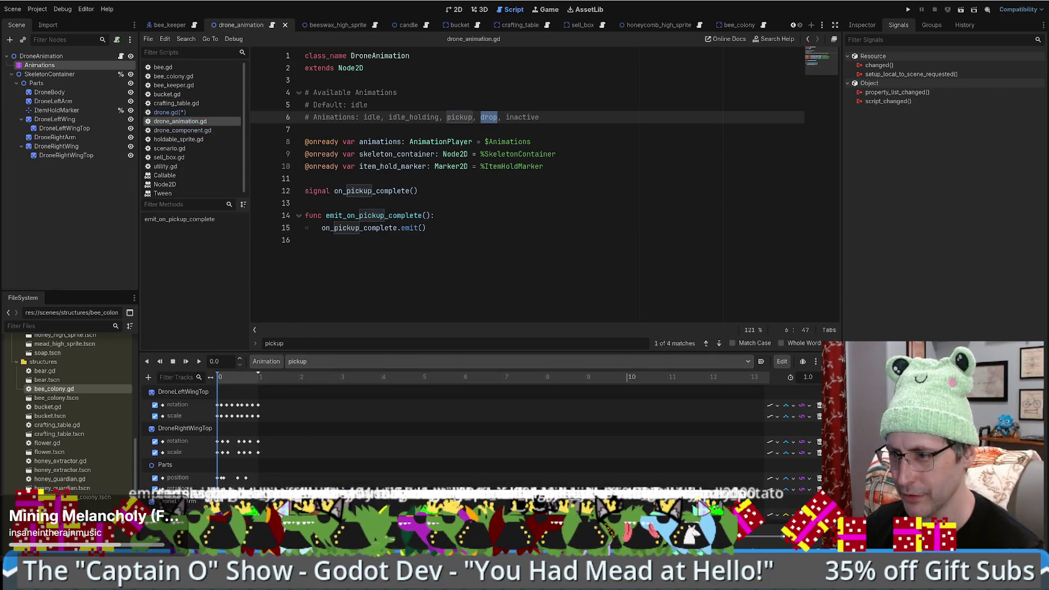
Step: Enlarge the animation timeline and load the drone's "drop" animation tracks instead of "pickup"
{"action": "scroll", "coordinate": [328, 437], "scroll_direction": "down", "scroll_amount": 2}
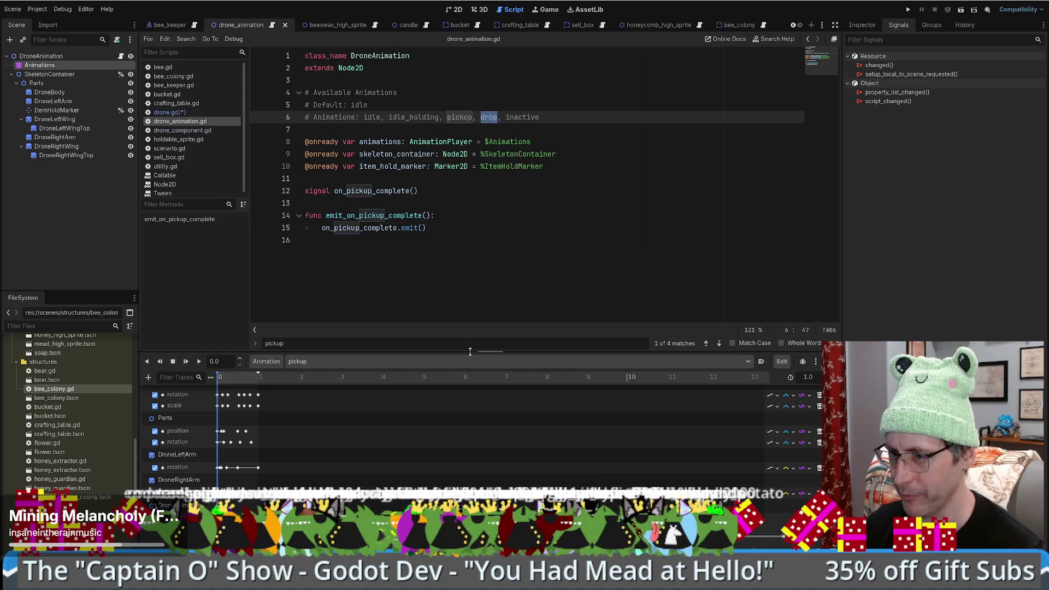
{"action": "left_click_drag", "start_coordinate": [469, 354], "coordinate": [474, 290]}
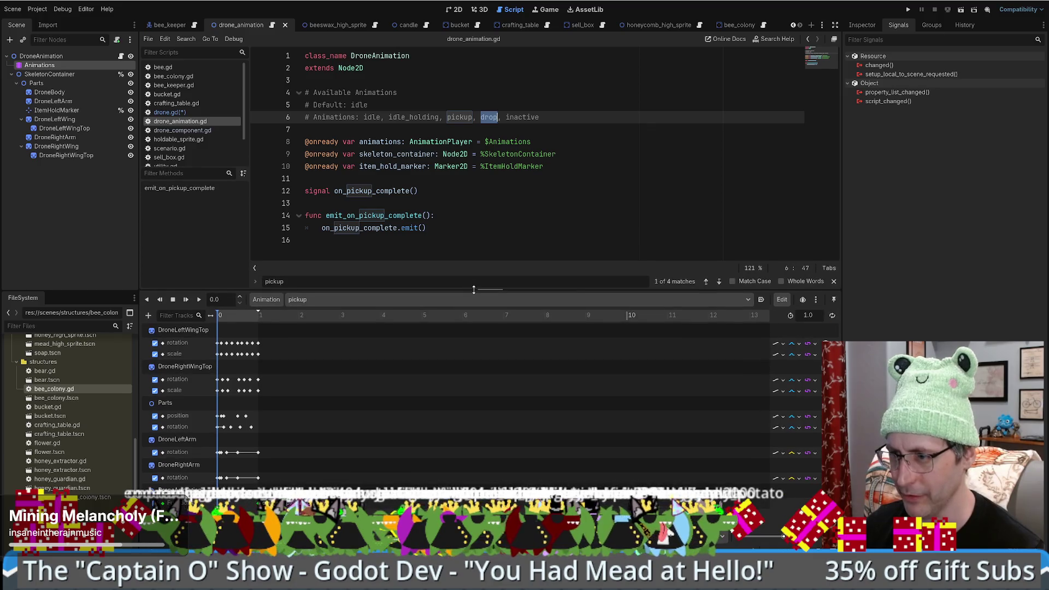
{"action": "left_click", "coordinate": [321, 299]}
{"action": "left_click", "coordinate": [325, 324]}
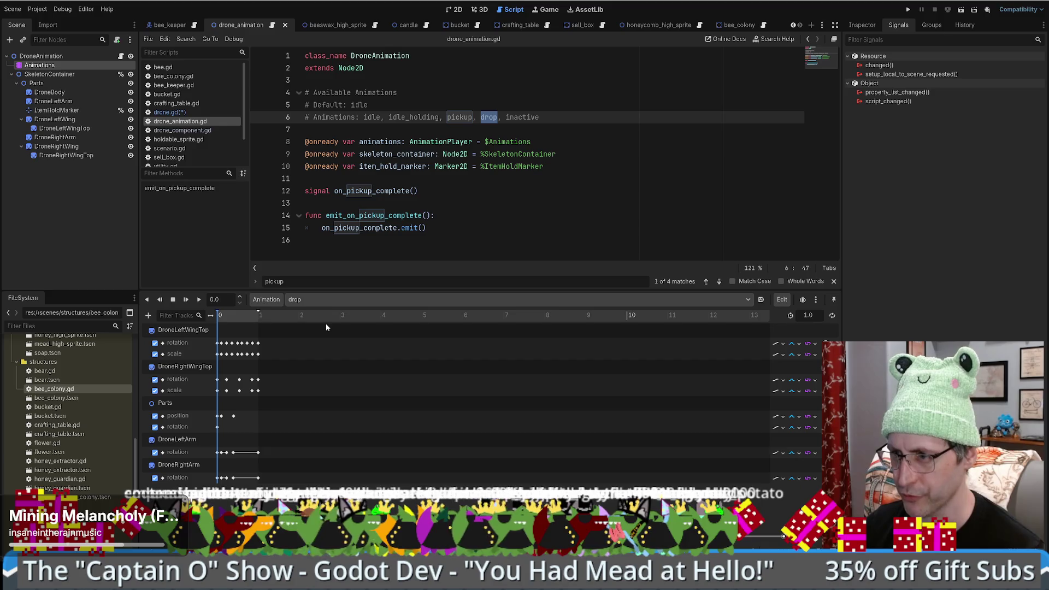
{"action": "left_click", "coordinate": [314, 300]}
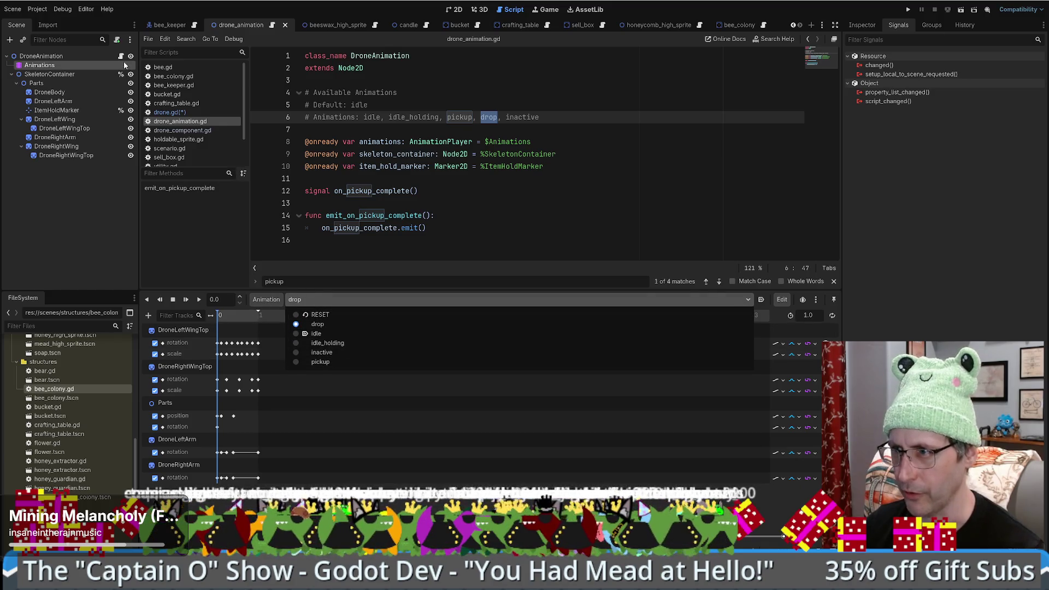
{"action": "left_click", "coordinate": [391, 191]}
{"action": "left_click", "coordinate": [415, 191]}
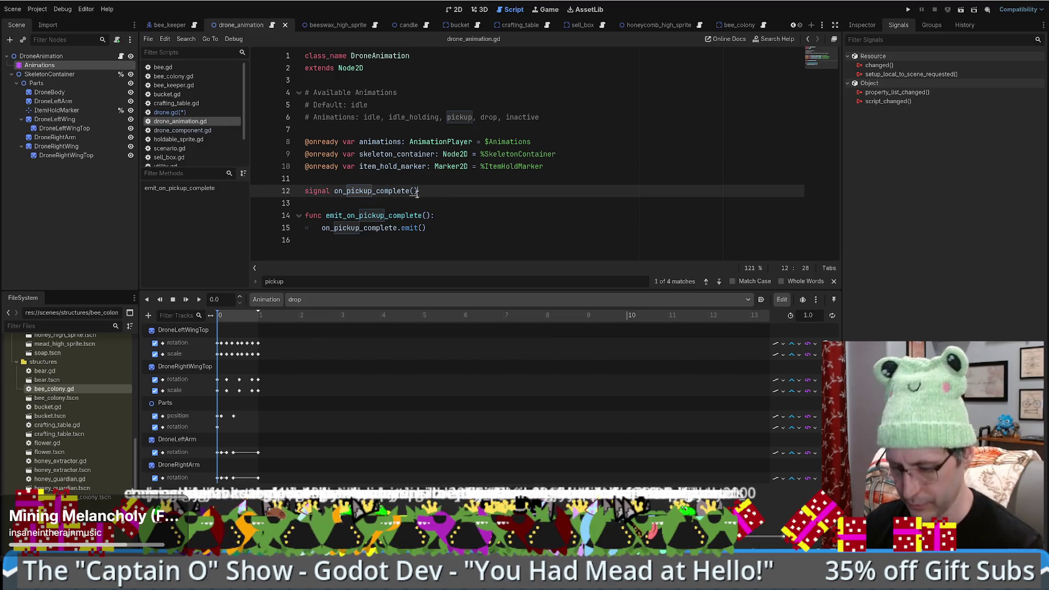
Step: Duplicate on_pickup_complete as signal on_drop_complete and duplicate the emit_on_pickup_complete function
{"action": "key", "text": "ctrl+shift+d"}
{"action": "left_click_drag", "start_coordinate": [346, 204], "coordinate": [372, 204]}
{"action": "type", "text": "drop"}
{"action": "left_click_drag", "start_coordinate": [446, 222], "coordinate": [452, 241]}
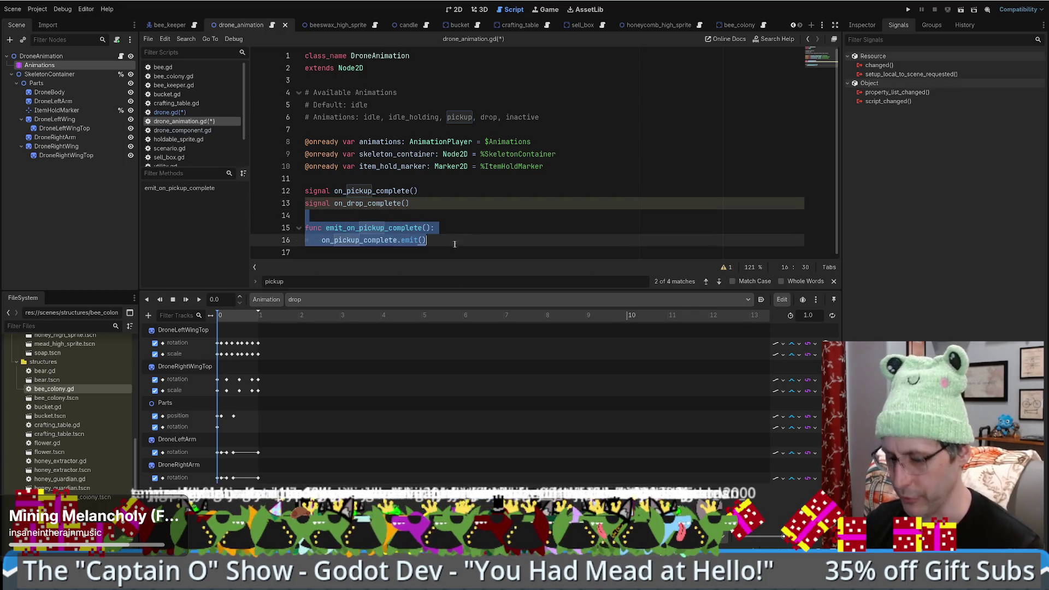
{"action": "key", "text": "ctrl+shift+d"}
{"action": "key", "text": "Return"}
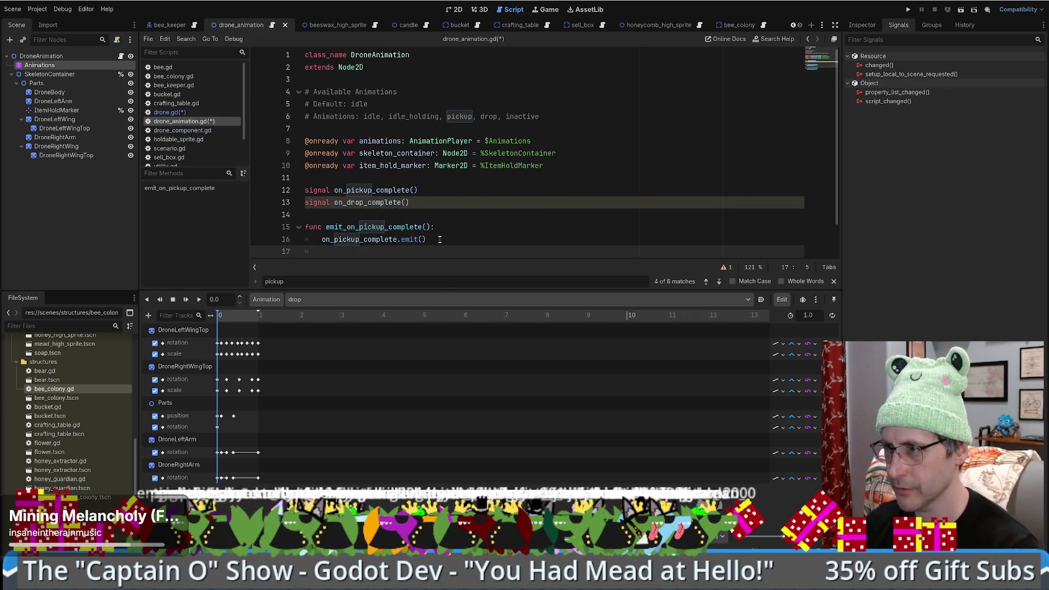
Step: Rename the copied function to emit_on_drop_complete and make it emit on_drop_complete
{"action": "scroll", "coordinate": [354, 204], "scroll_direction": "down", "scroll_amount": 1}
{"action": "left_click", "coordinate": [356, 167]}
{"action": "double_click", "coordinate": [356, 166]}
{"action": "key", "text": "ctrl+c"}
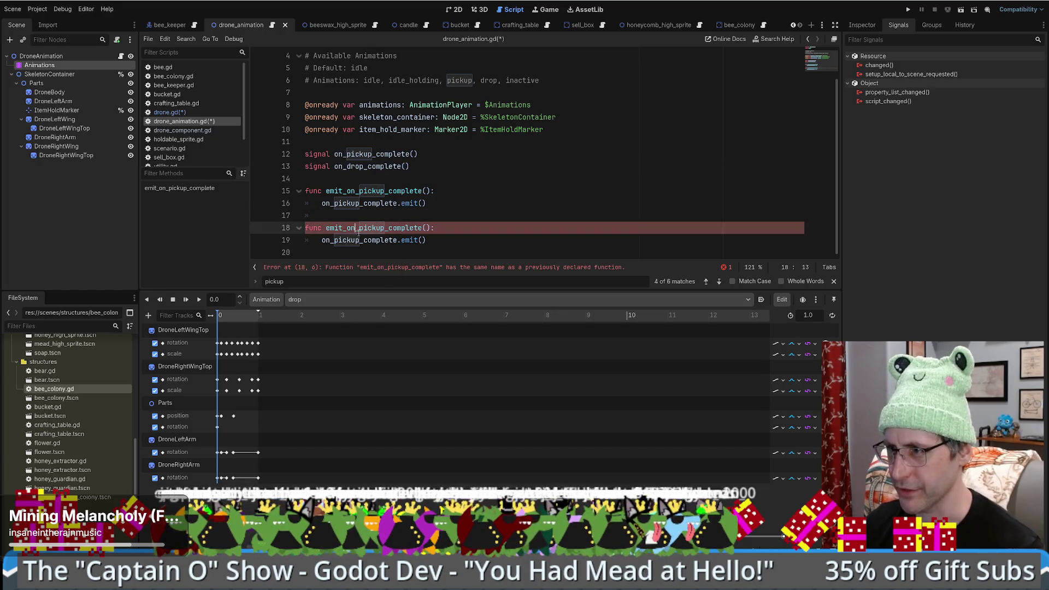
{"action": "double_click", "coordinate": [355, 240]}
{"action": "key", "text": "ctrl+v"}
{"action": "left_click_drag", "start_coordinate": [359, 227], "coordinate": [386, 227]}
{"action": "type", "text": "drop"}
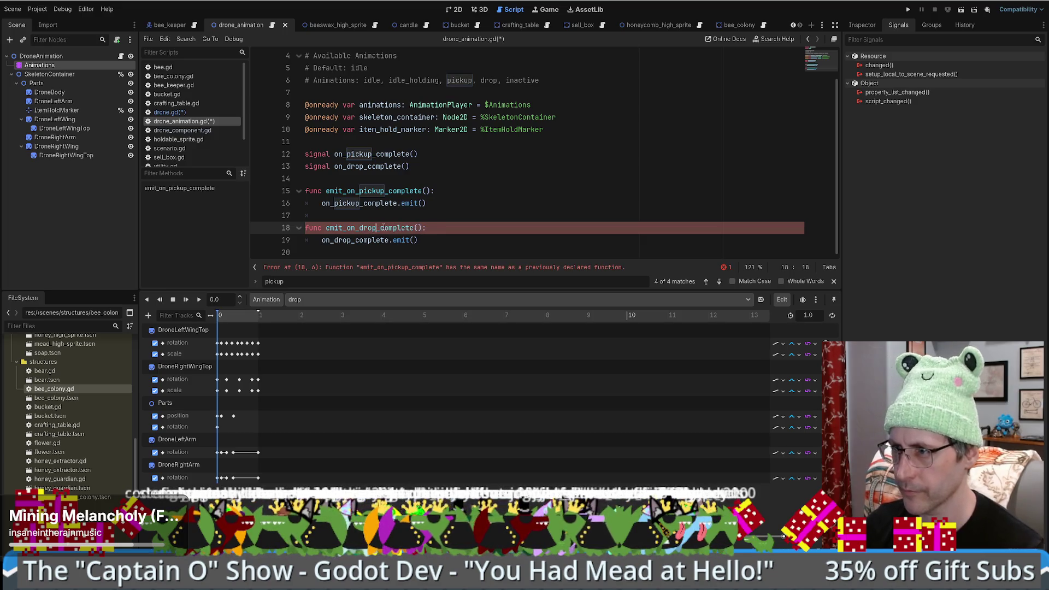
{"action": "double_click", "coordinate": [369, 229]}
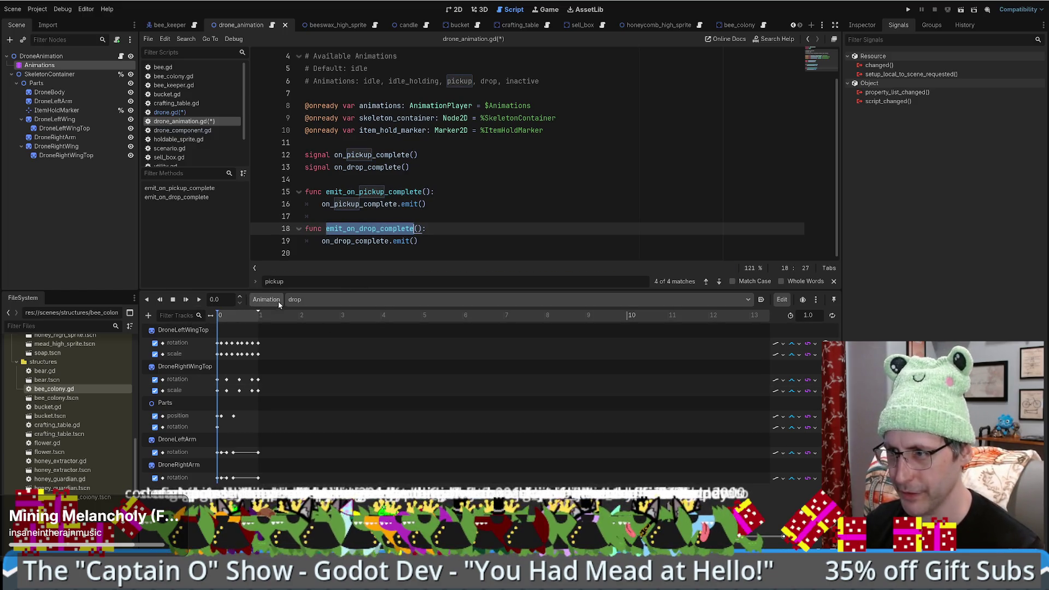
{"action": "left_click", "coordinate": [258, 316]}
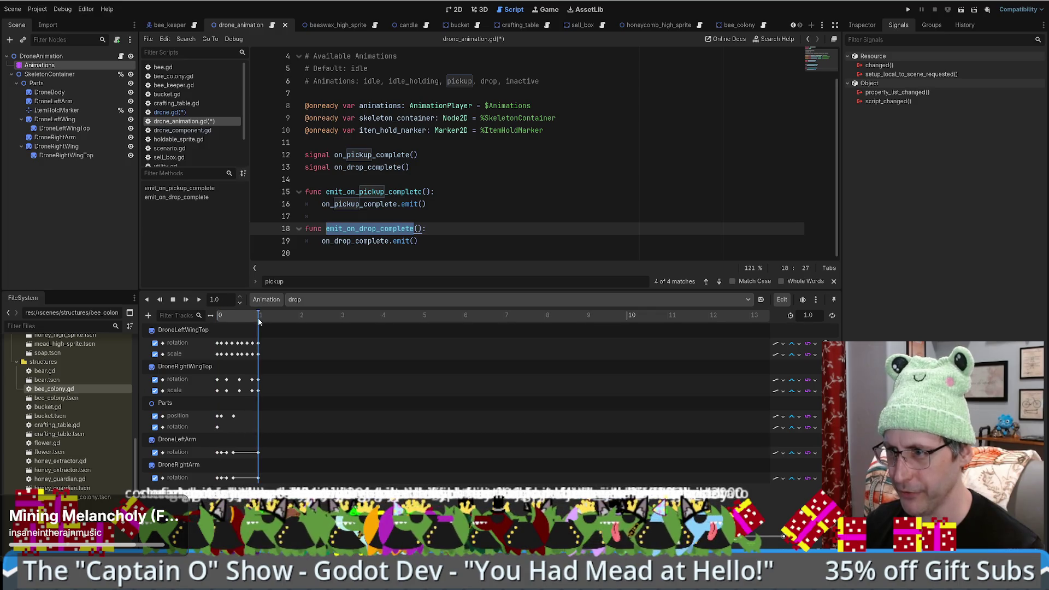
Step: Preview the drop animation twice in the 2D view
{"action": "left_click", "coordinate": [454, 10]}
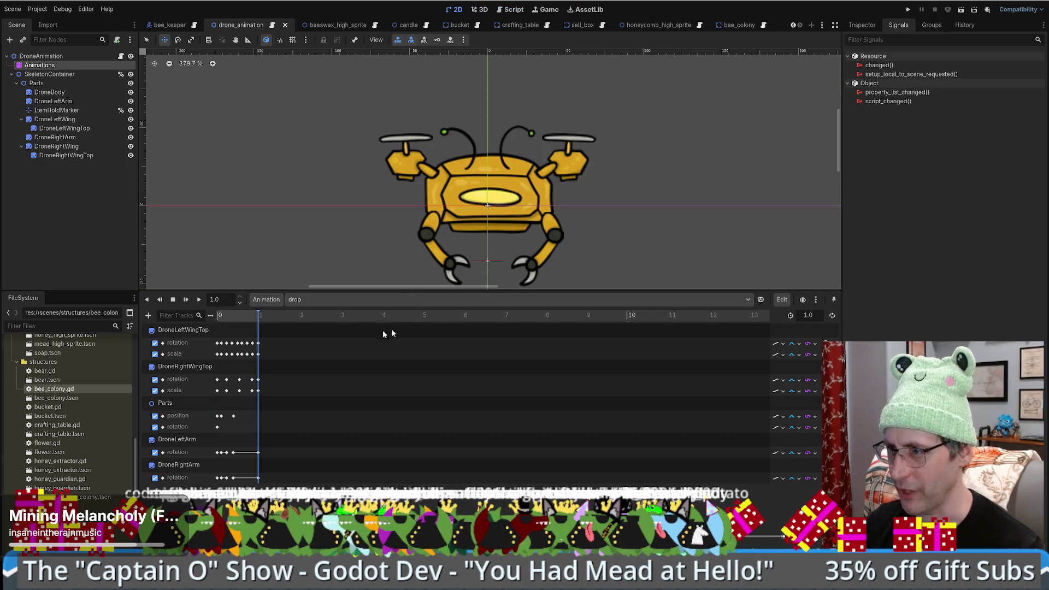
{"action": "scroll", "coordinate": [493, 172], "scroll_direction": "down", "scroll_amount": 1}
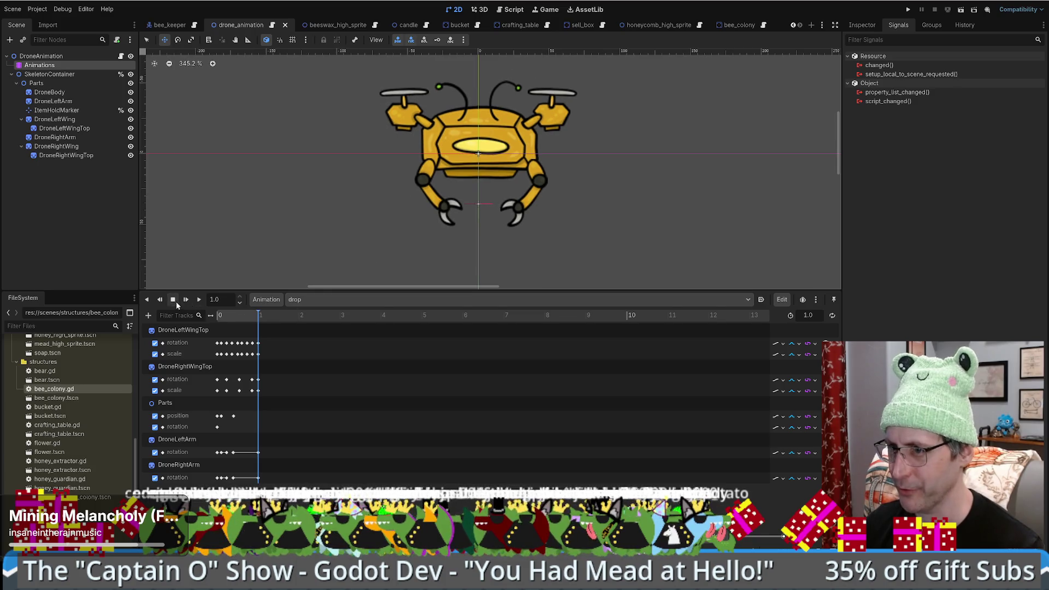
{"action": "left_click", "coordinate": [198, 300]}
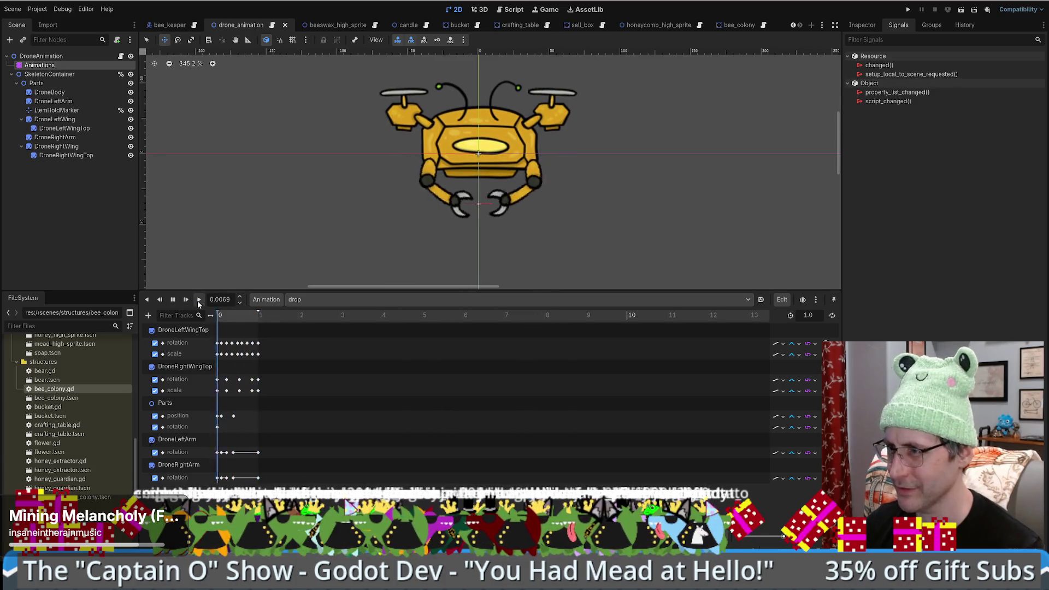
{"action": "left_click", "coordinate": [199, 300]}
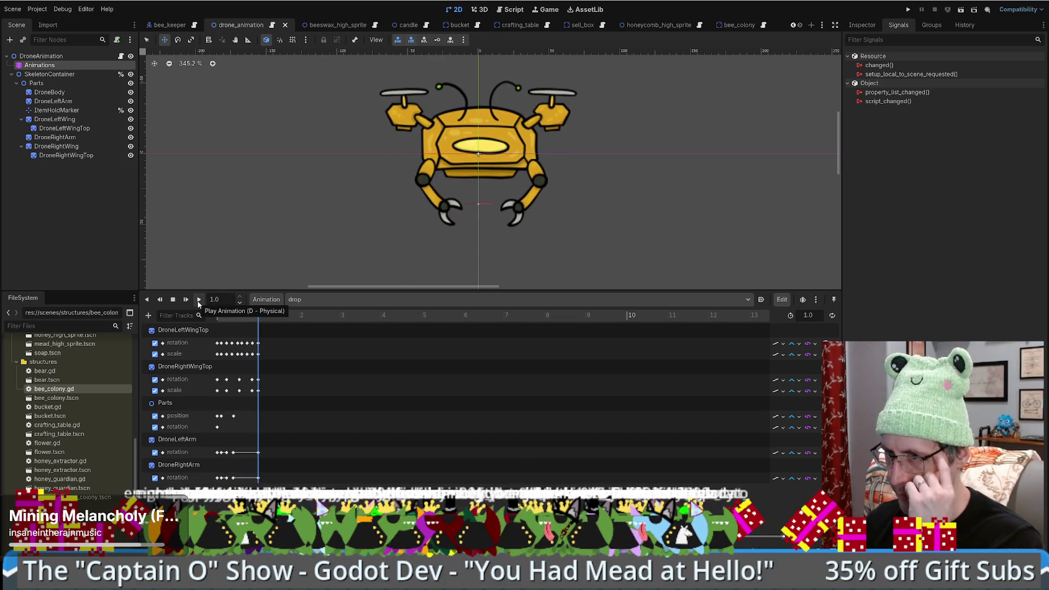
Step: Add a Call Method track targeting the DroneAnimation node to the drop animation
{"action": "left_click", "coordinate": [148, 315]}
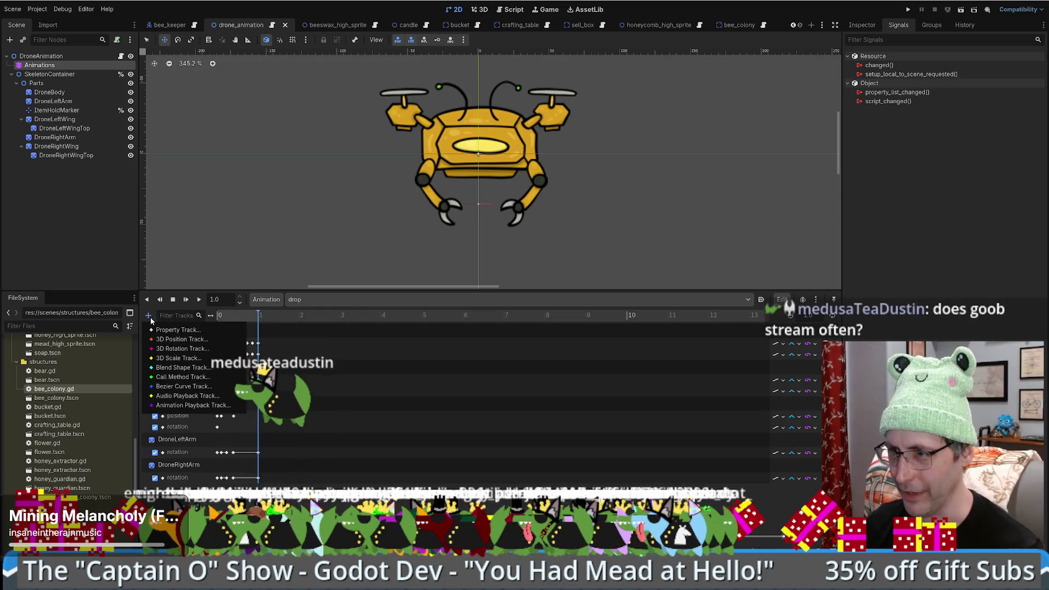
{"action": "left_click", "coordinate": [175, 386]}
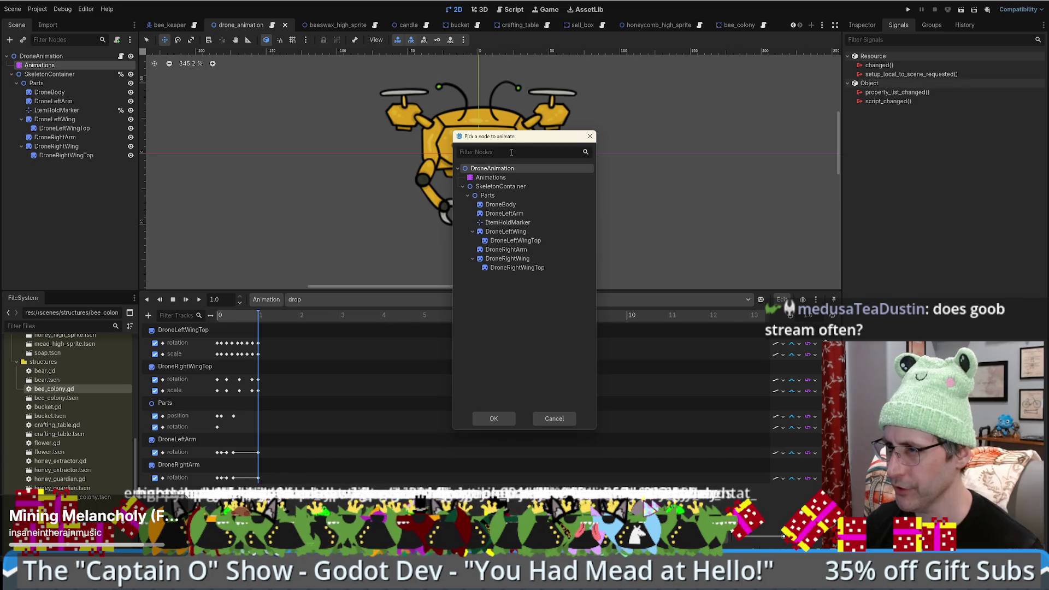
{"action": "key", "text": "ctrl+v"}
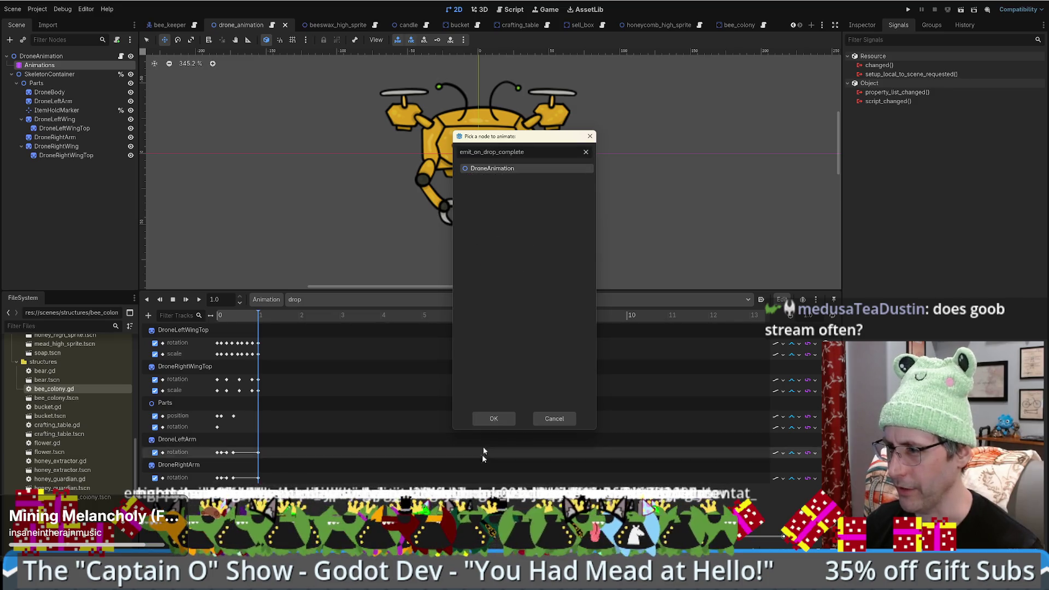
{"action": "left_click", "coordinate": [496, 417]}
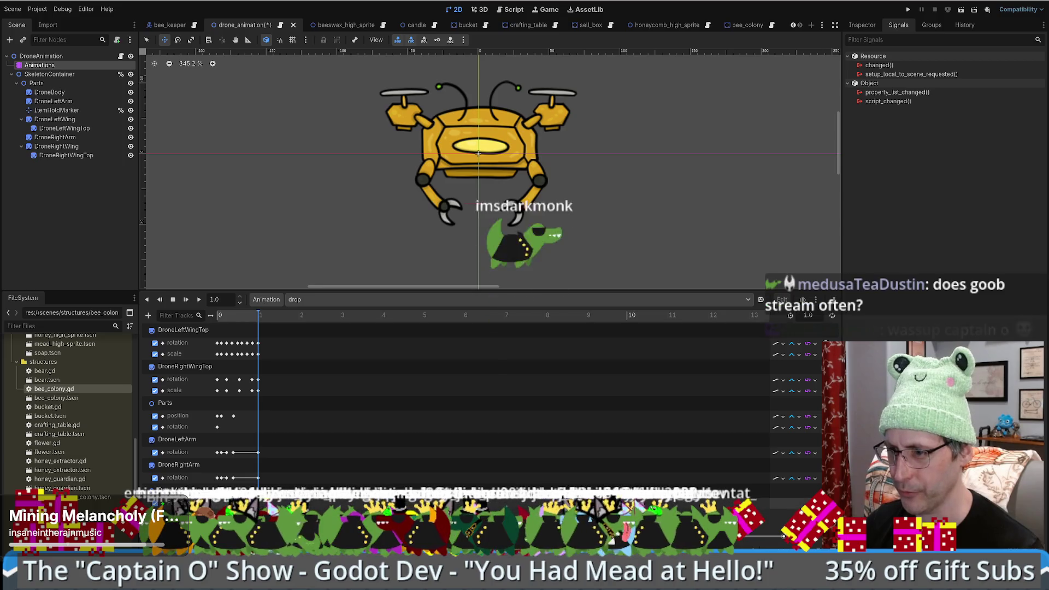
{"action": "scroll", "coordinate": [272, 468], "scroll_direction": "up", "scroll_amount": 1}
{"action": "scroll", "coordinate": [273, 468], "scroll_direction": "down", "scroll_amount": 1}
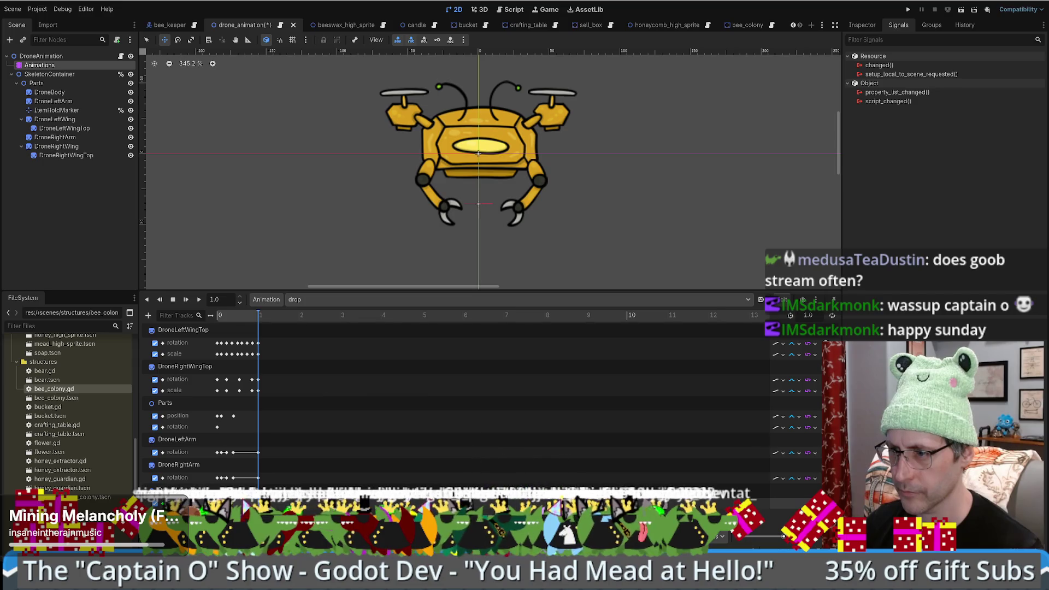
{"action": "left_click", "coordinate": [259, 315]}
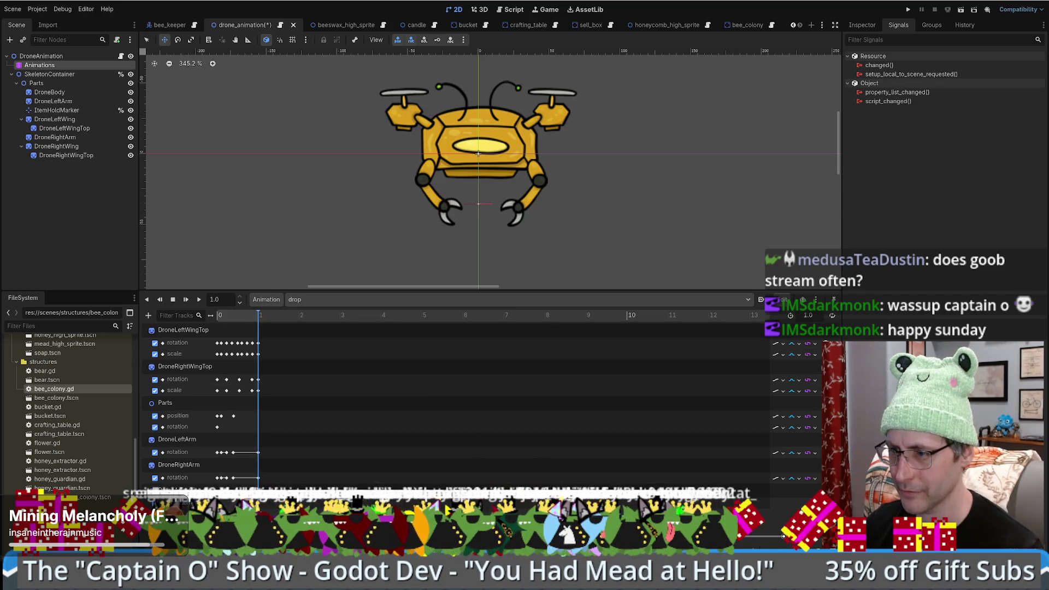
Step: Add a method-call key running emit_on_drop_complete to the drop animation and save the drone_animation scene
{"action": "left_click", "coordinate": [477, 230]}
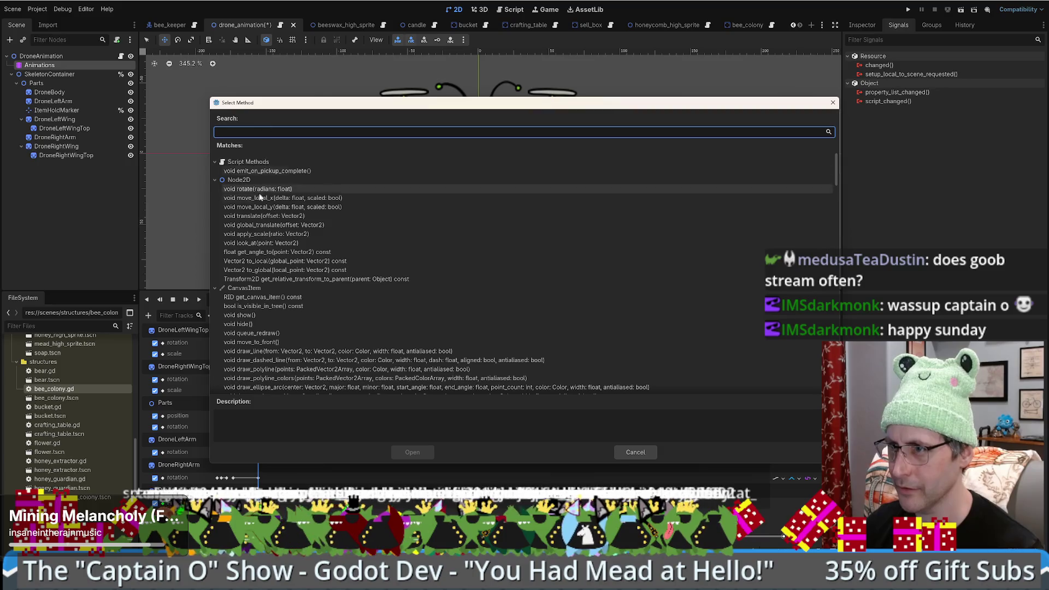
{"action": "type", "text": "emit_on_drop_complete"}
{"action": "key", "text": "ctrl+z"}
{"action": "key", "text": "ctrl+shift+z"}
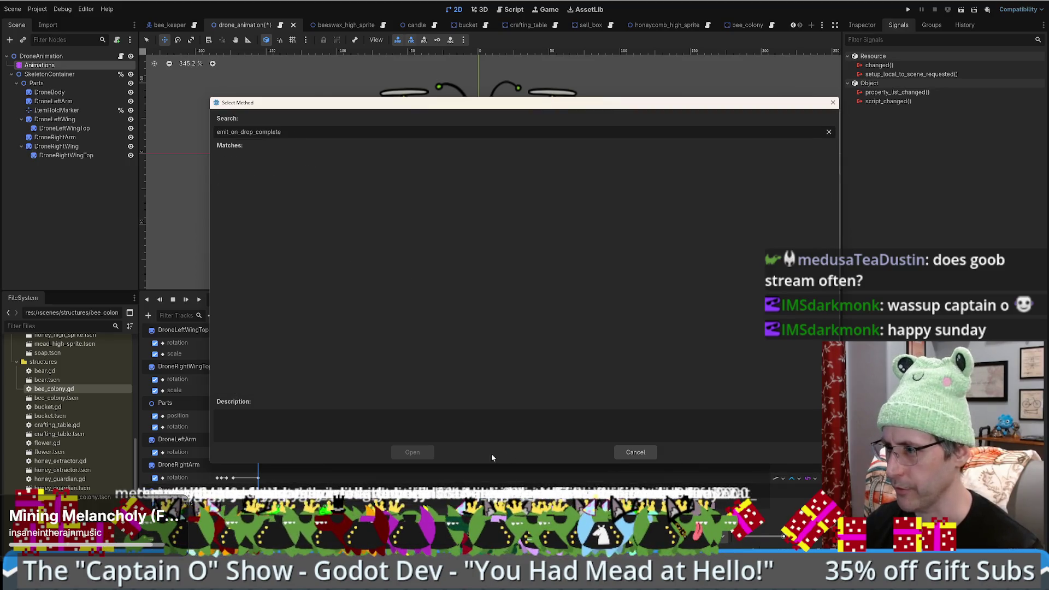
{"action": "left_click", "coordinate": [635, 451]}
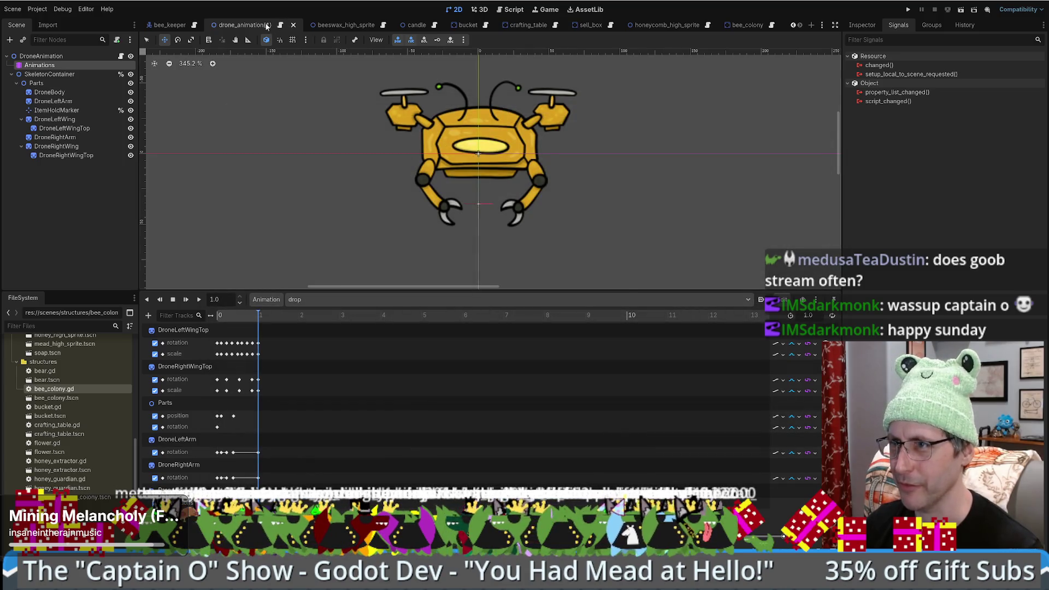
{"action": "key", "text": "ctrl+s"}
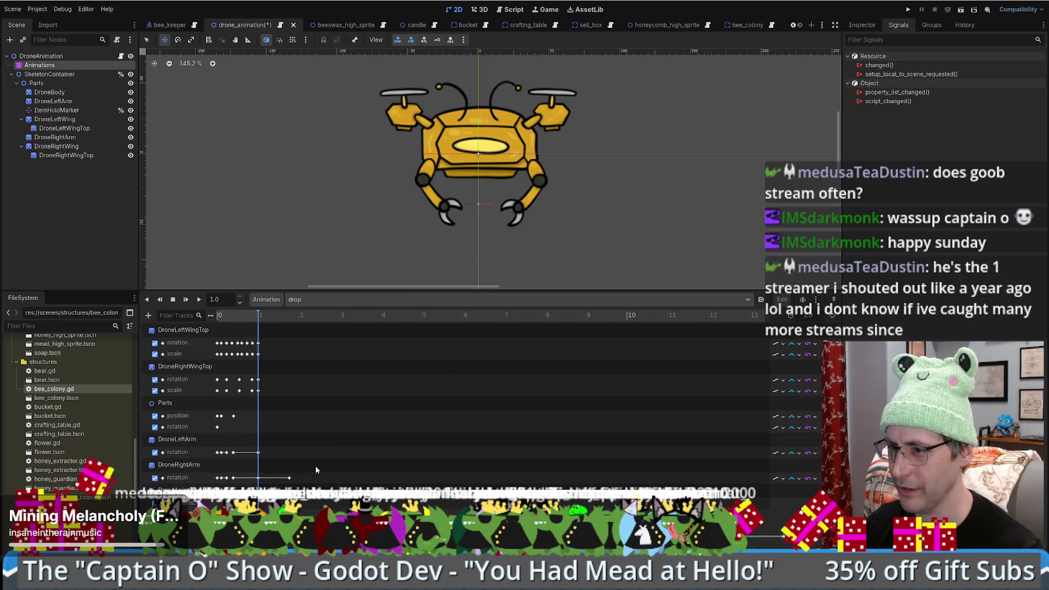
{"action": "key", "text": "ctrl+s"}
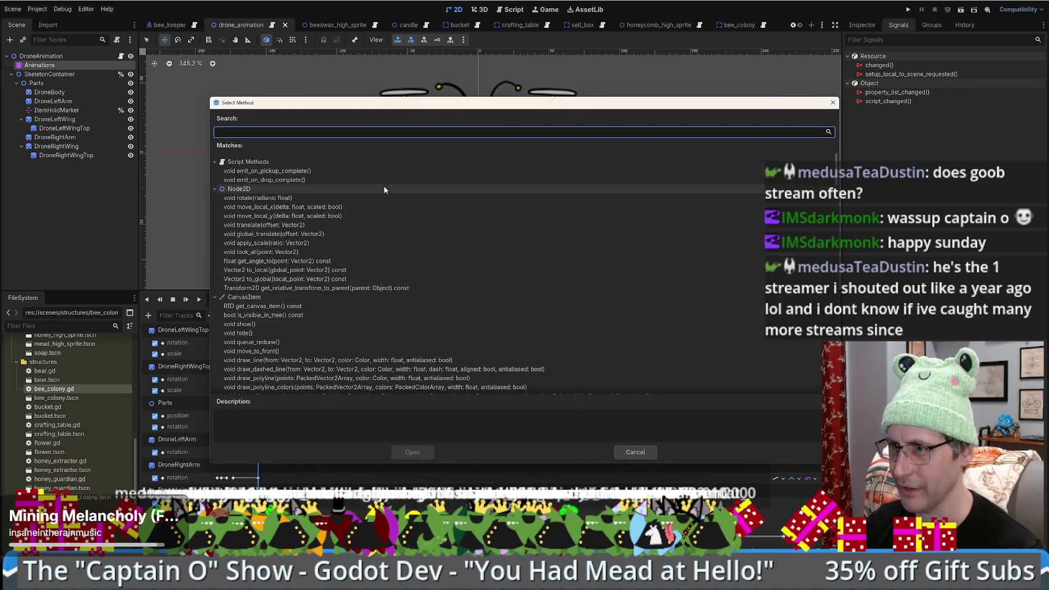
{"action": "left_click", "coordinate": [265, 179]}
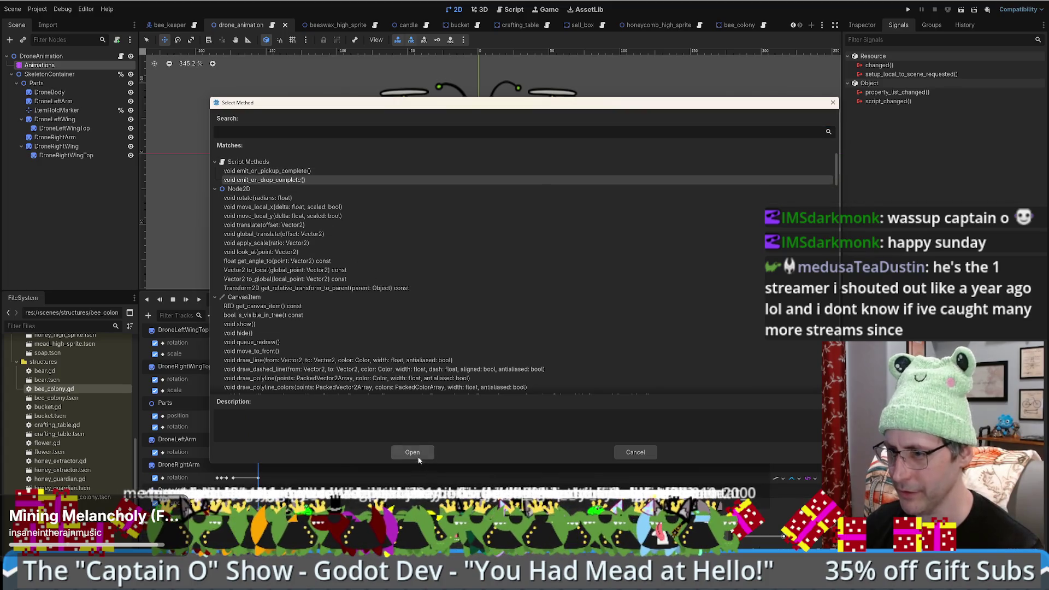
{"action": "key", "text": "Return"}
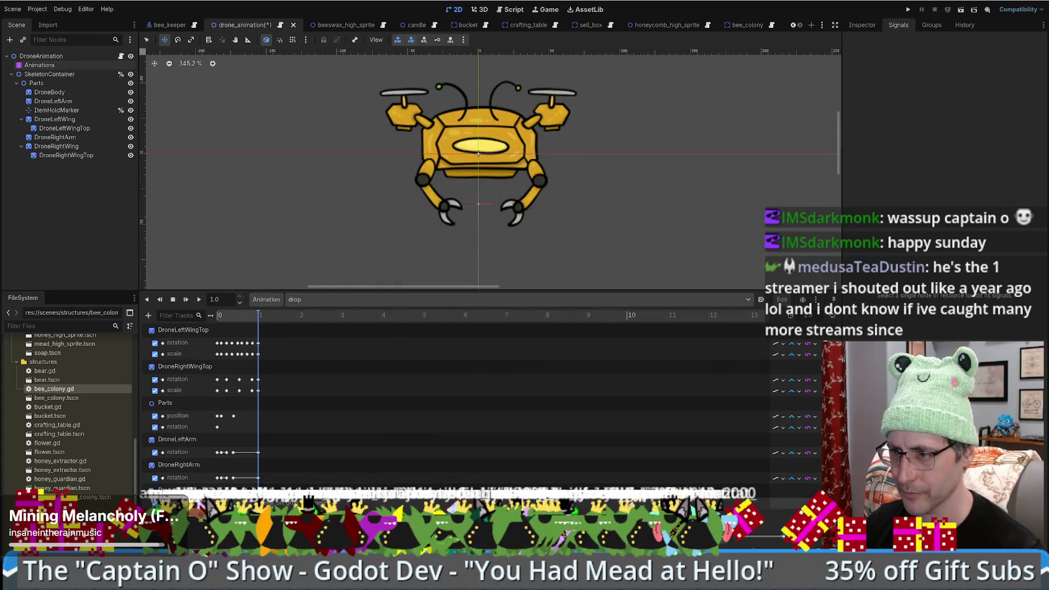
Step: Compare the pickup and drop animations, save the scene, and open drone_animation.gd
{"action": "left_click", "coordinate": [328, 299]}
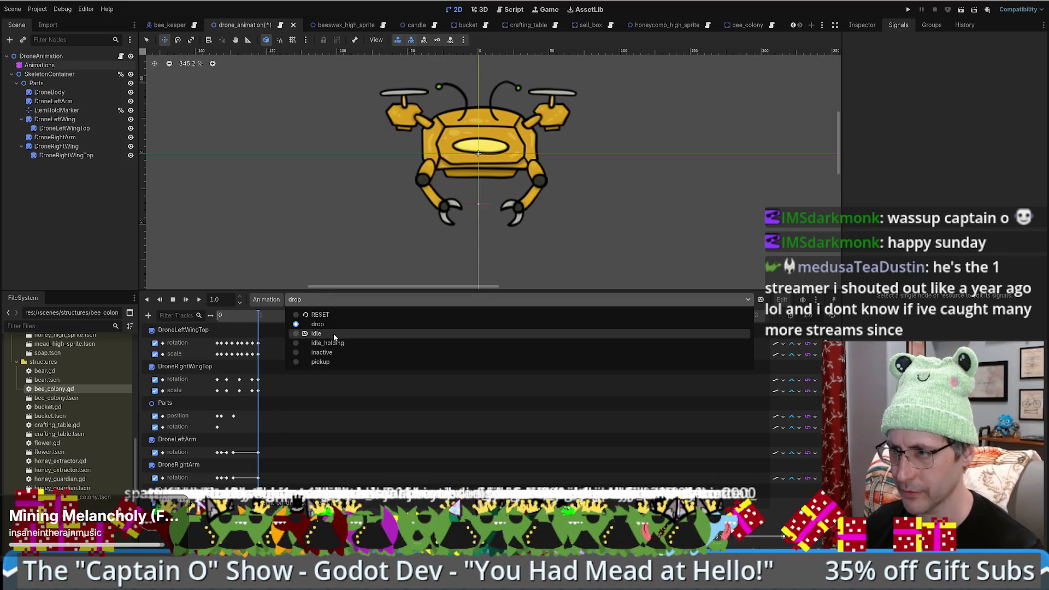
{"action": "left_click", "coordinate": [332, 362]}
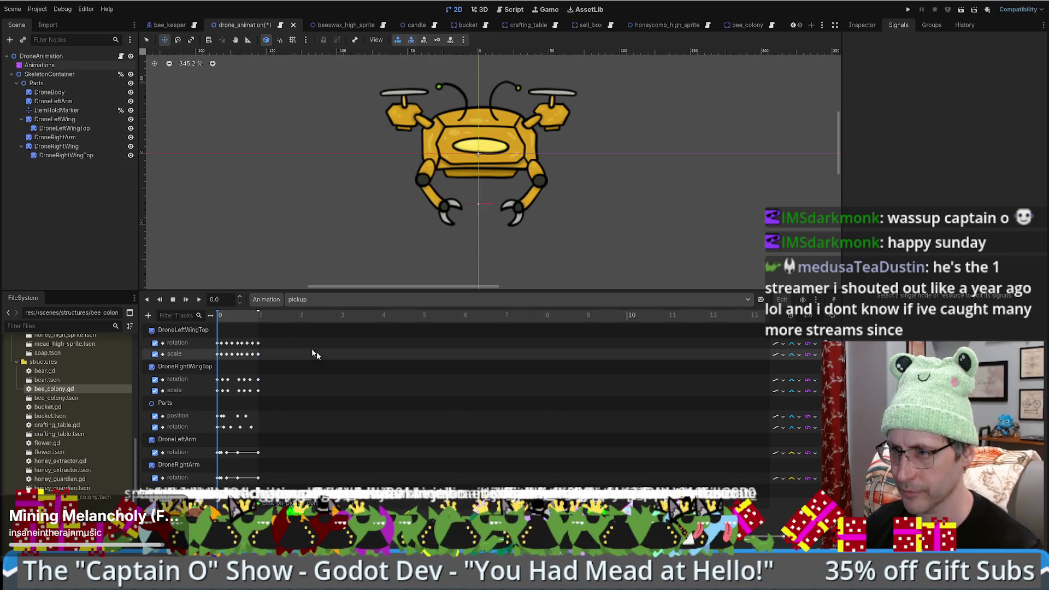
{"action": "left_click", "coordinate": [324, 300]}
{"action": "left_click", "coordinate": [332, 324]}
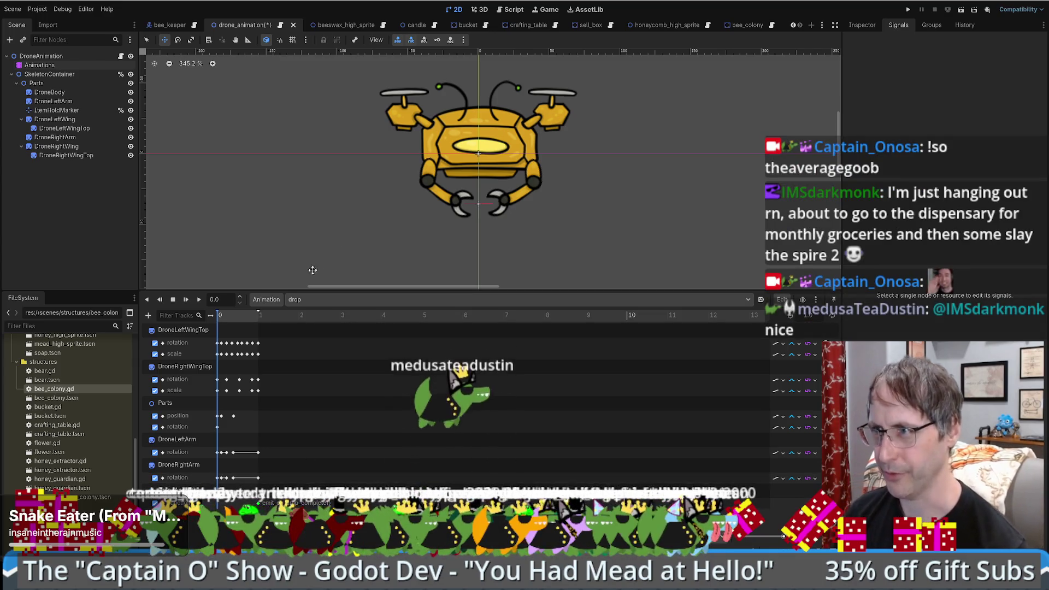
{"action": "key", "text": "ctrl+s"}
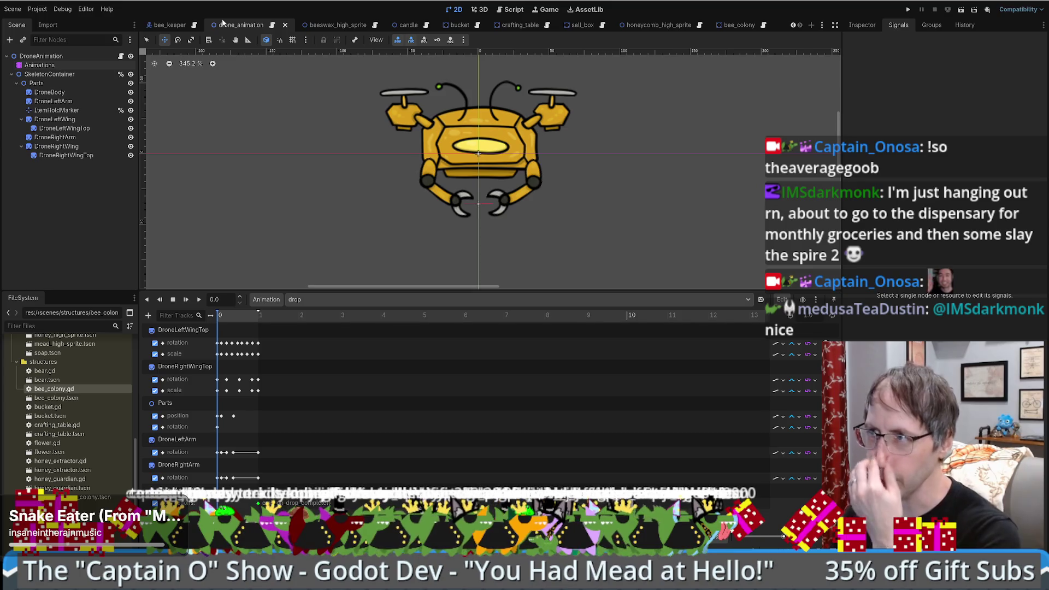
{"action": "left_click", "coordinate": [272, 25]}
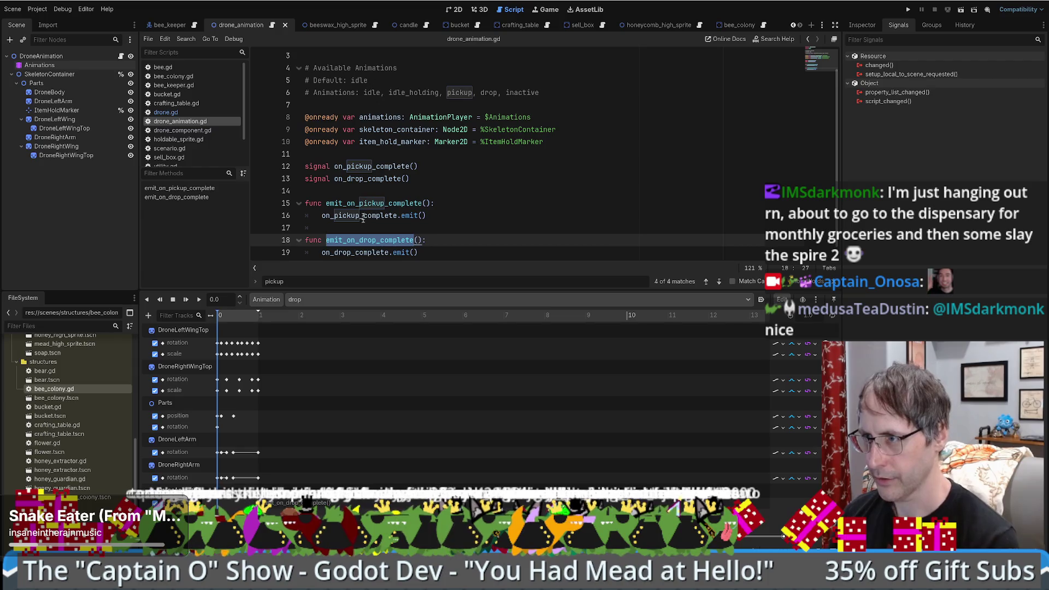
Step: Switch to the crafting_table scene and open drone.gd at its READY_DROP_OFF branch
{"action": "double_click", "coordinate": [373, 203]}
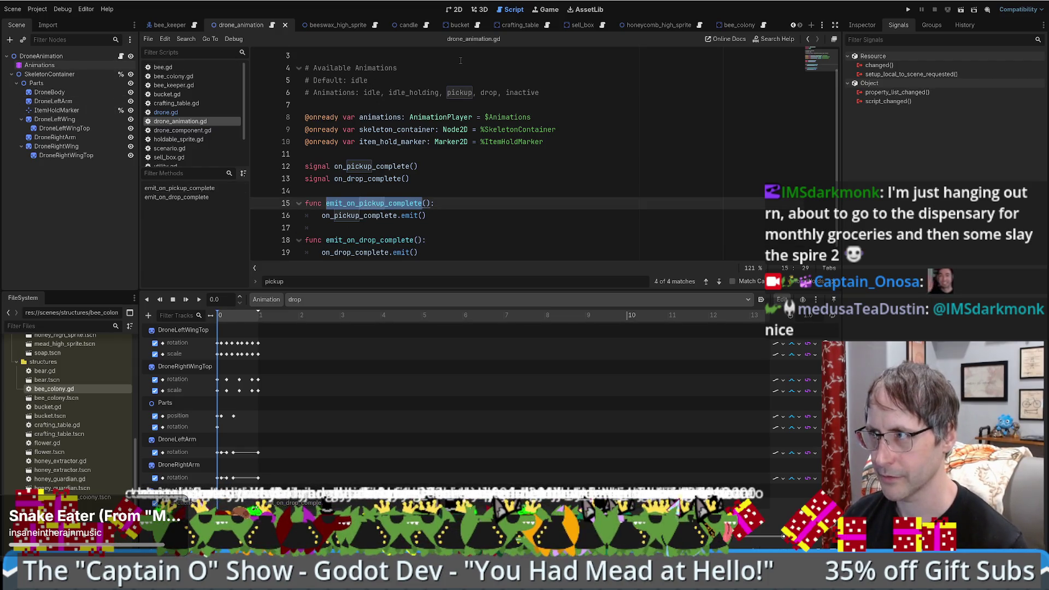
{"action": "left_click", "coordinate": [581, 28]}
{"action": "left_click", "coordinate": [513, 24]}
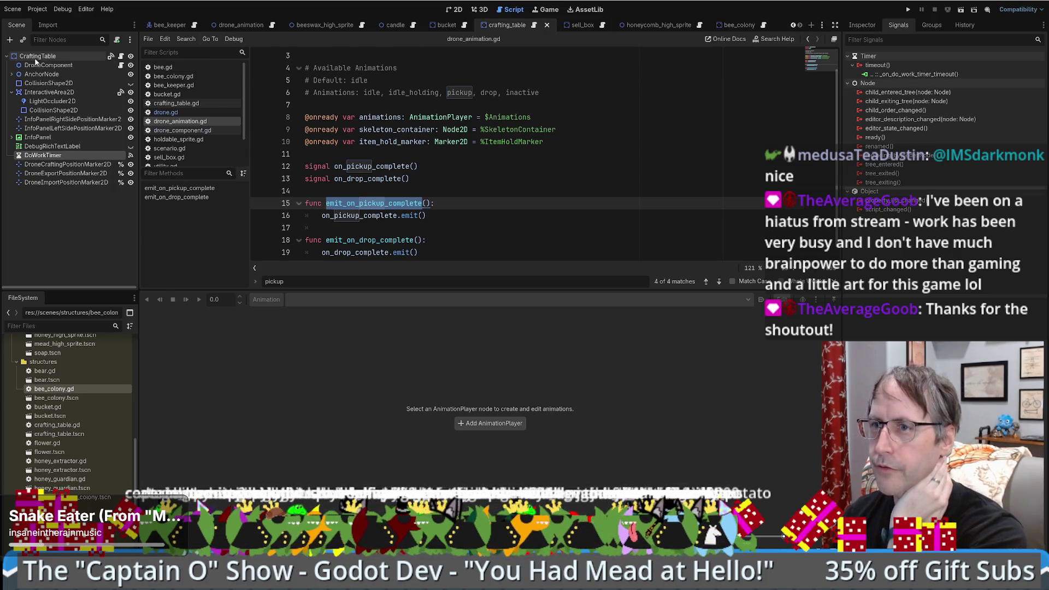
{"action": "left_click", "coordinate": [158, 113]}
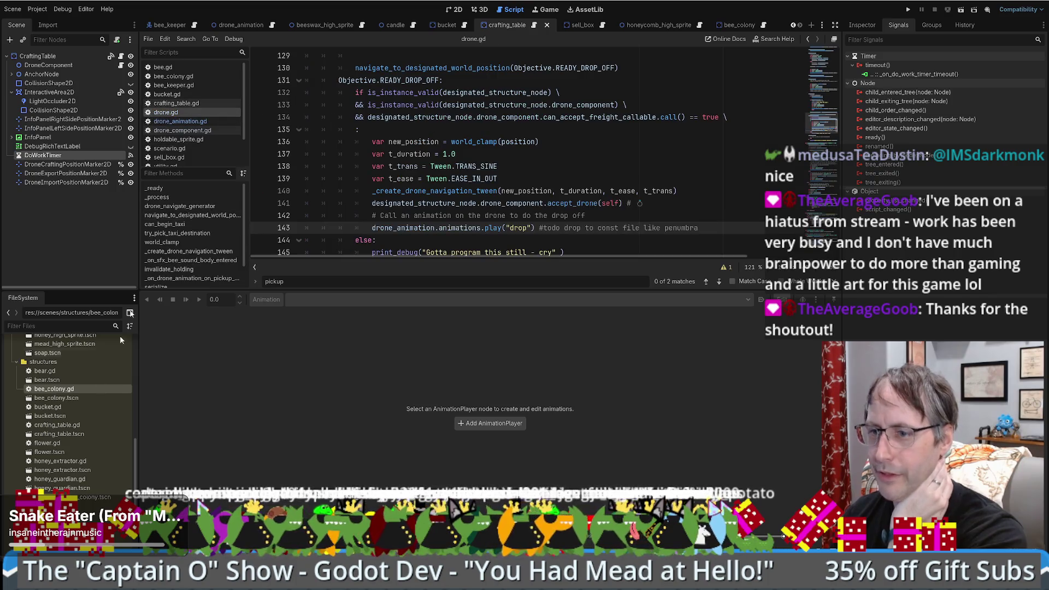
Step: Filter files by 'drone', open drone.tscn, and connect DroneAnimation's on_drop_complete signal to drone.gd
{"action": "type", "text": "drone"}
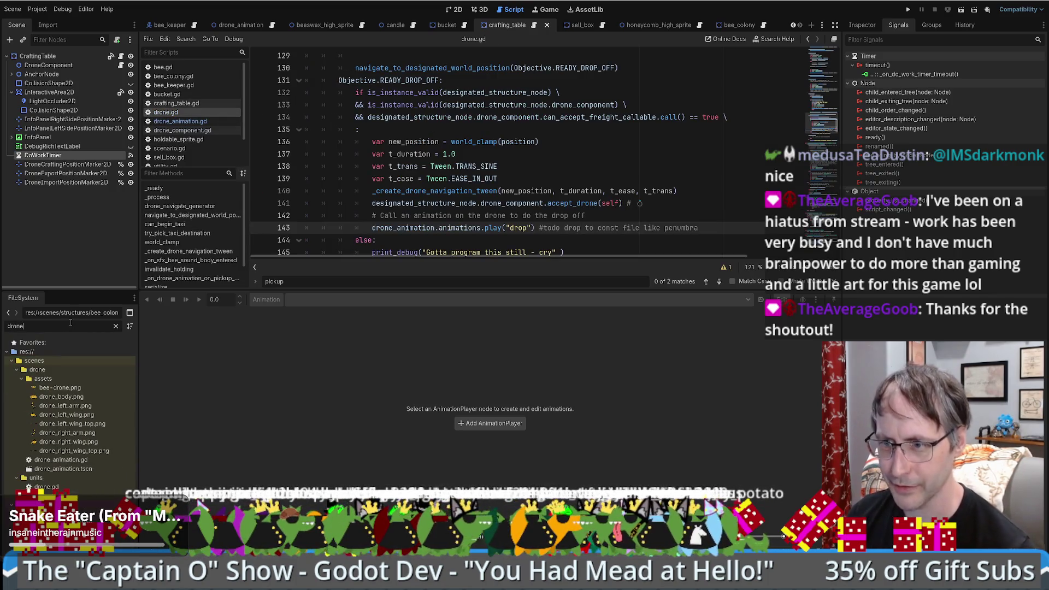
{"action": "double_click", "coordinate": [48, 495]}
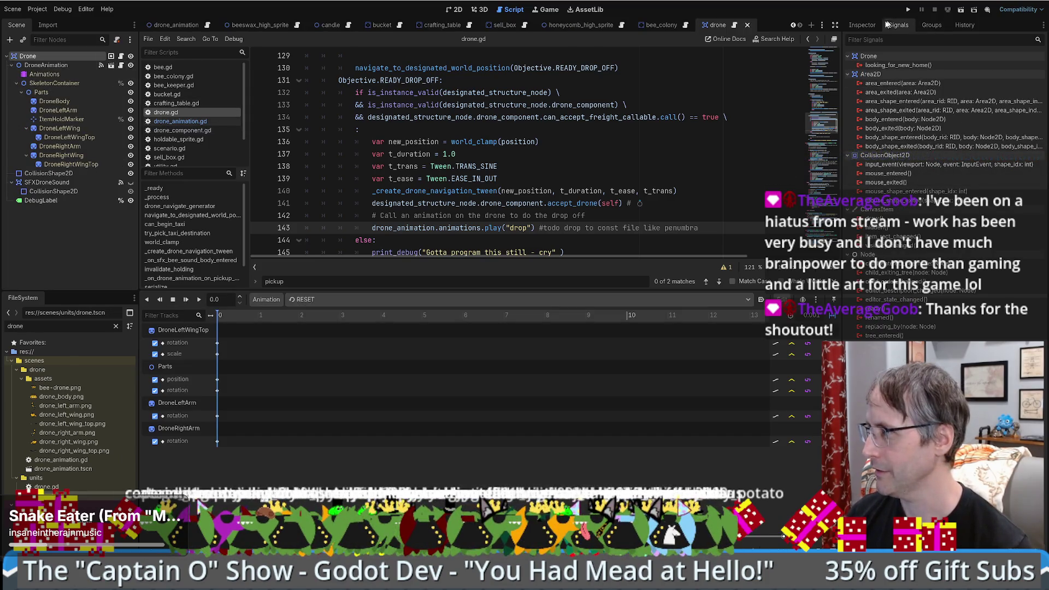
{"action": "left_click", "coordinate": [46, 65]}
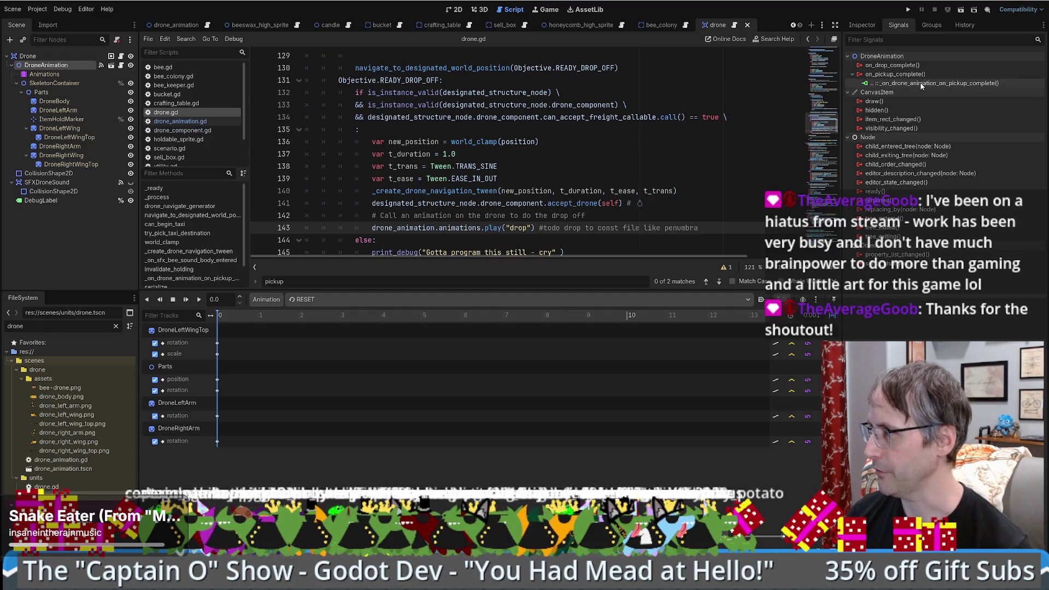
{"action": "double_click", "coordinate": [892, 65]}
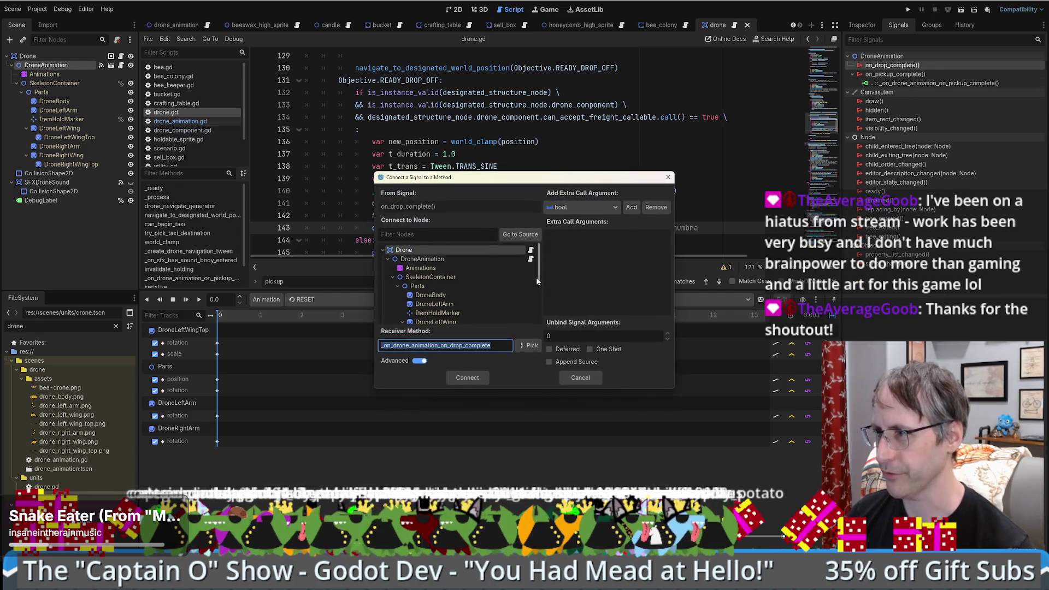
{"action": "left_click", "coordinate": [467, 377]}
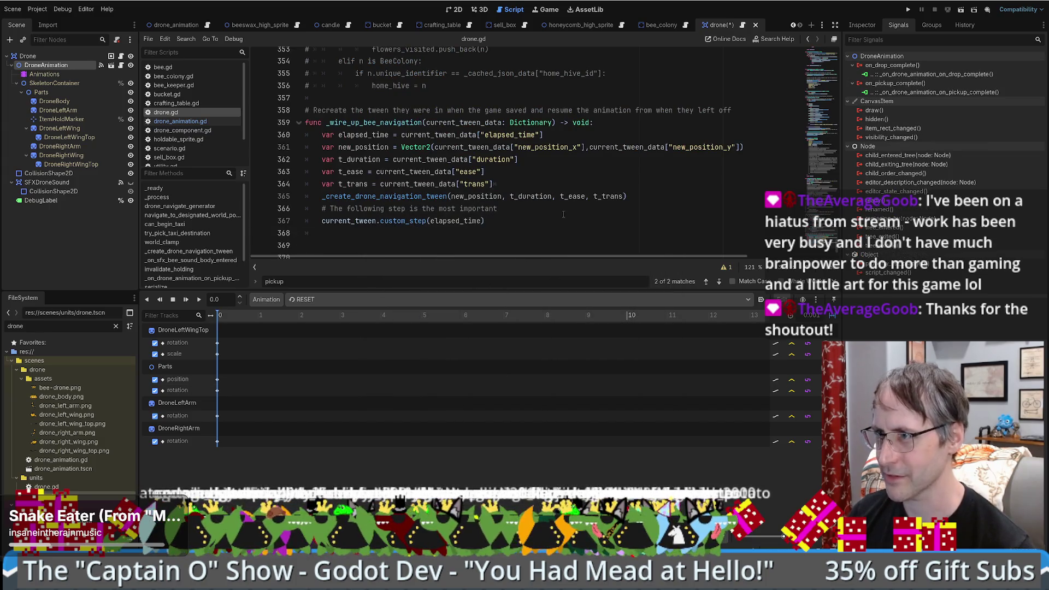
Step: Place the new on_drop_complete handler just below the pickup handler in drone.gd
{"action": "left_click_drag", "start_coordinate": [410, 194], "coordinate": [464, 235]}
{"action": "key", "text": "ctrl+c"}
{"action": "scroll", "coordinate": [567, 223], "scroll_direction": "up", "scroll_amount": 10}
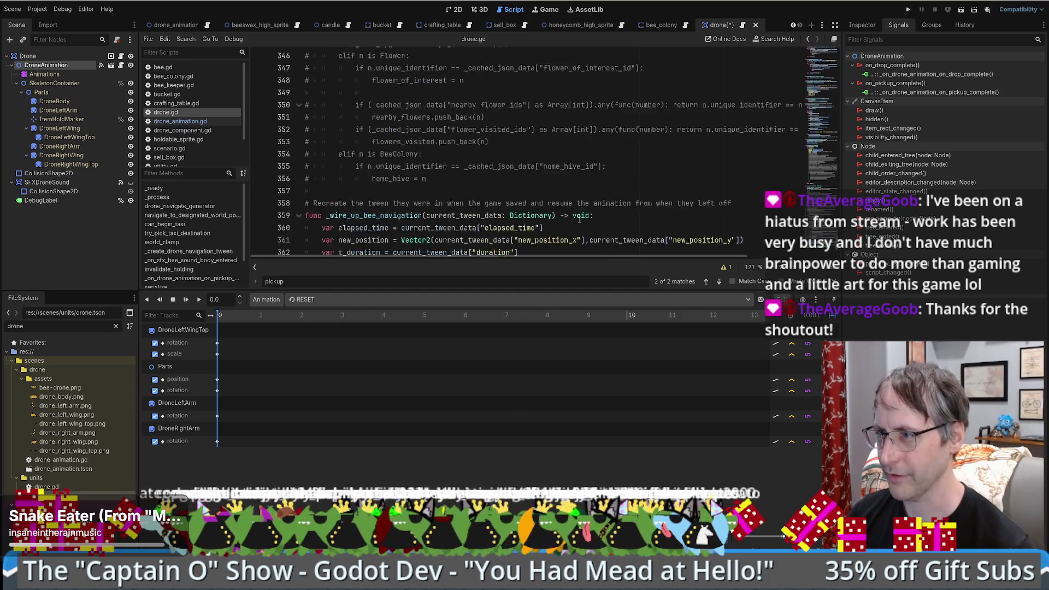
{"action": "key", "text": "BackSpace"}
{"action": "scroll", "coordinate": [567, 223], "scroll_direction": "up", "scroll_amount": 15}
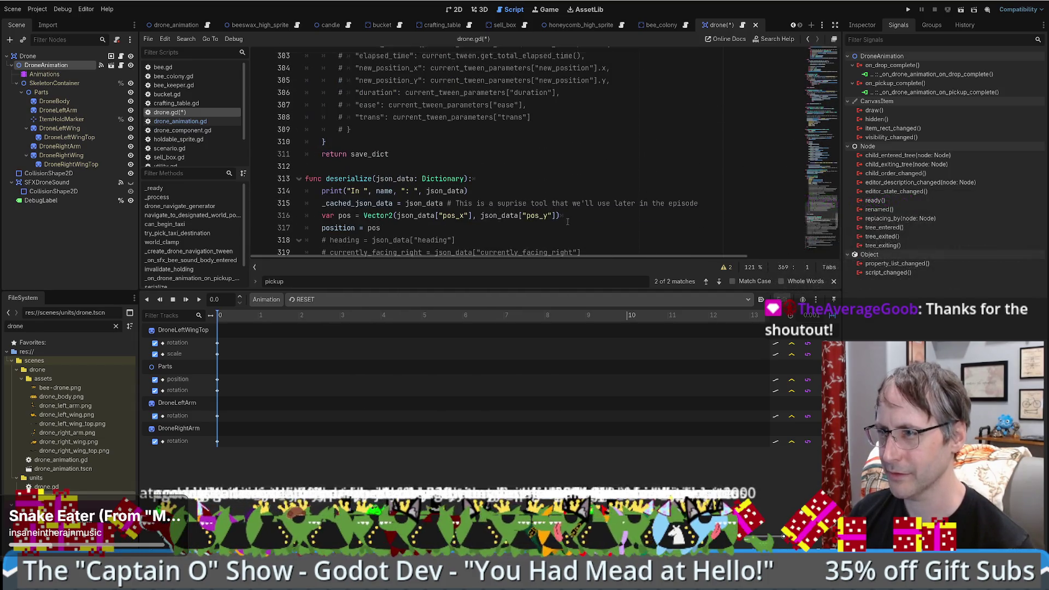
{"action": "left_click", "coordinate": [400, 195]}
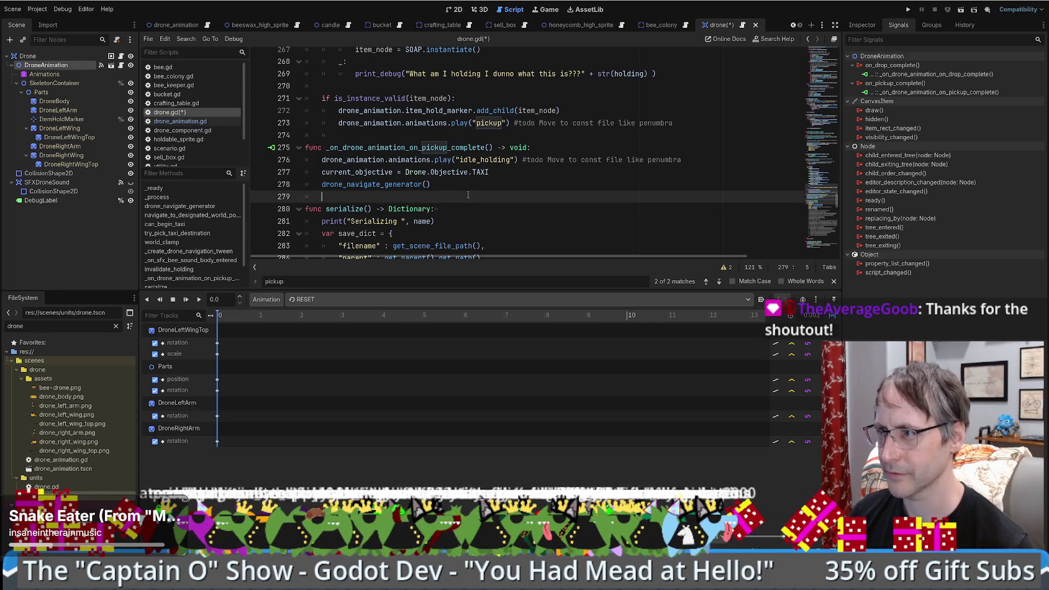
Step: Paste the drop handler stub, copy the pickup handler's body into it, and set objective DROP_OFF
{"action": "key", "text": "ctrl+v"}
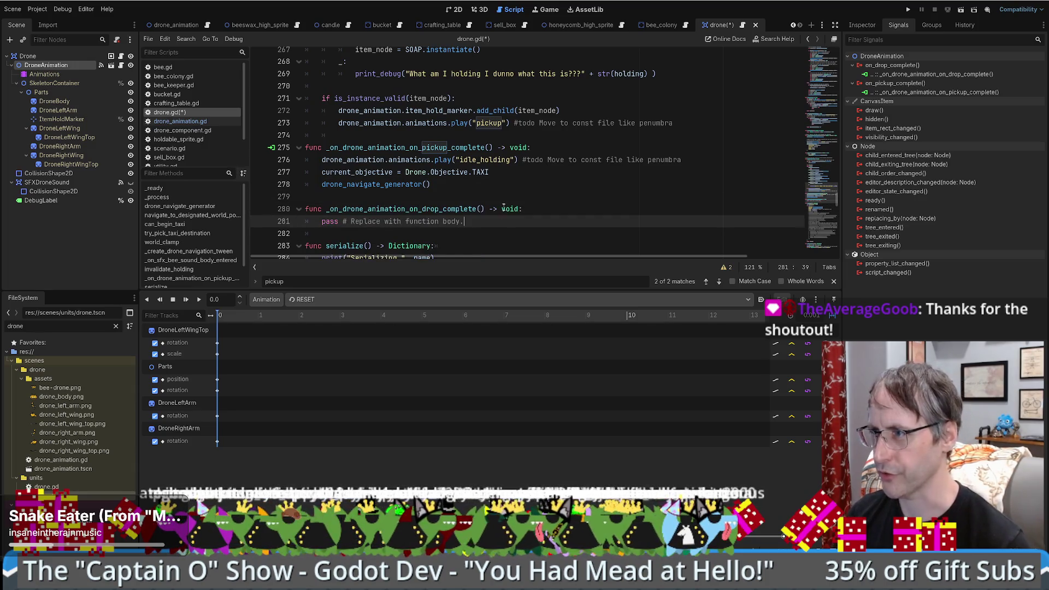
{"action": "scroll", "coordinate": [513, 163], "scroll_direction": "down", "scroll_amount": 1}
{"action": "left_click_drag", "start_coordinate": [566, 111], "coordinate": [570, 154]}
{"action": "left_click", "coordinate": [571, 175]}
{"action": "type", "text": "drone_animation.animations.play(\"idle_holding\") #todo Move to const file like penumbra \tcurrent_objective = Drone.Objective.TAXI \tdrone_navigate_generator()"}
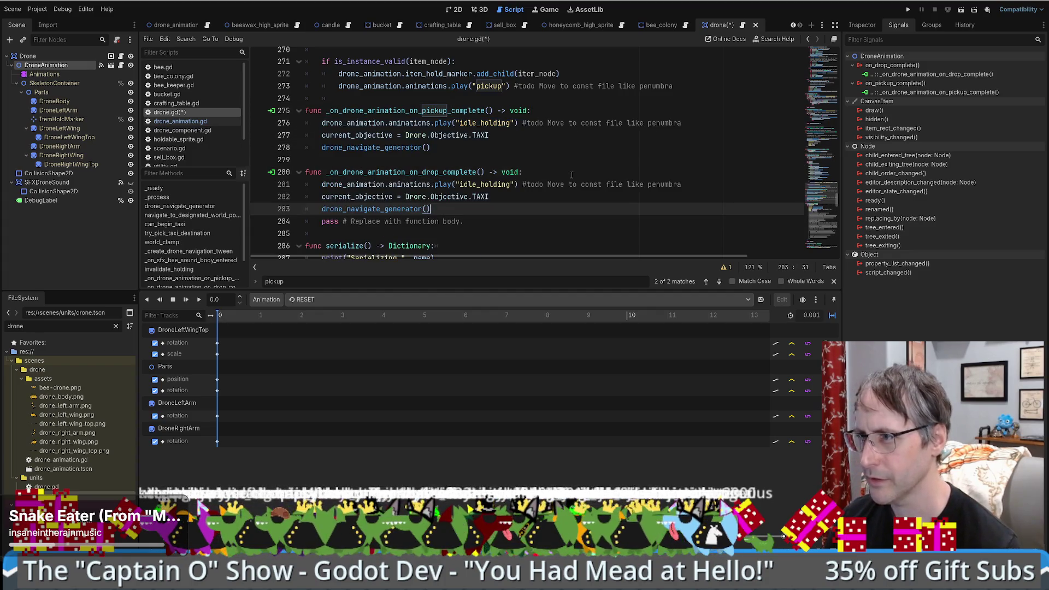
{"action": "double_click", "coordinate": [481, 197]}
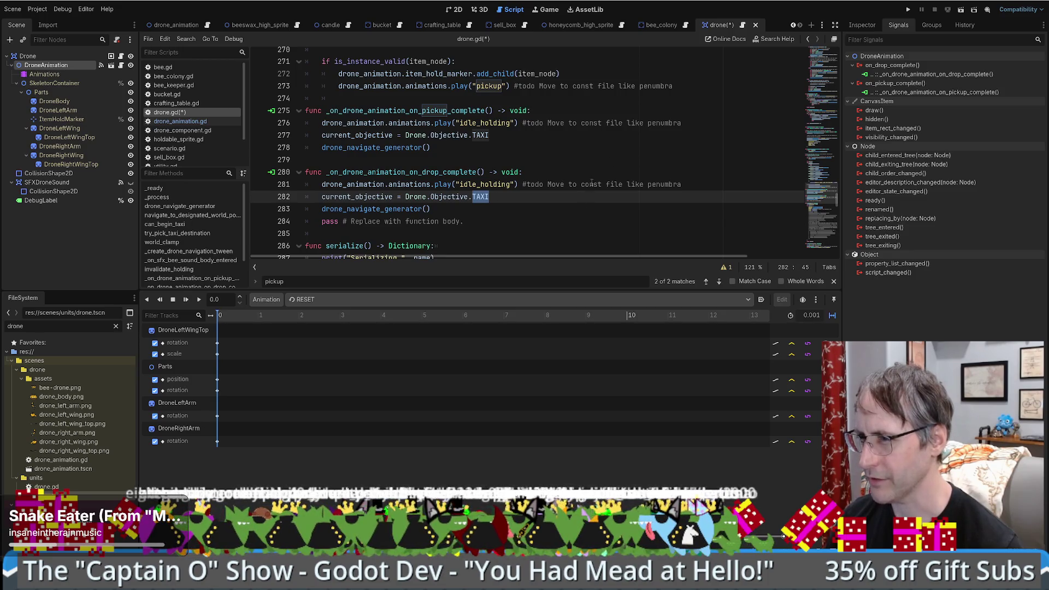
{"action": "type", "text": "DR"}
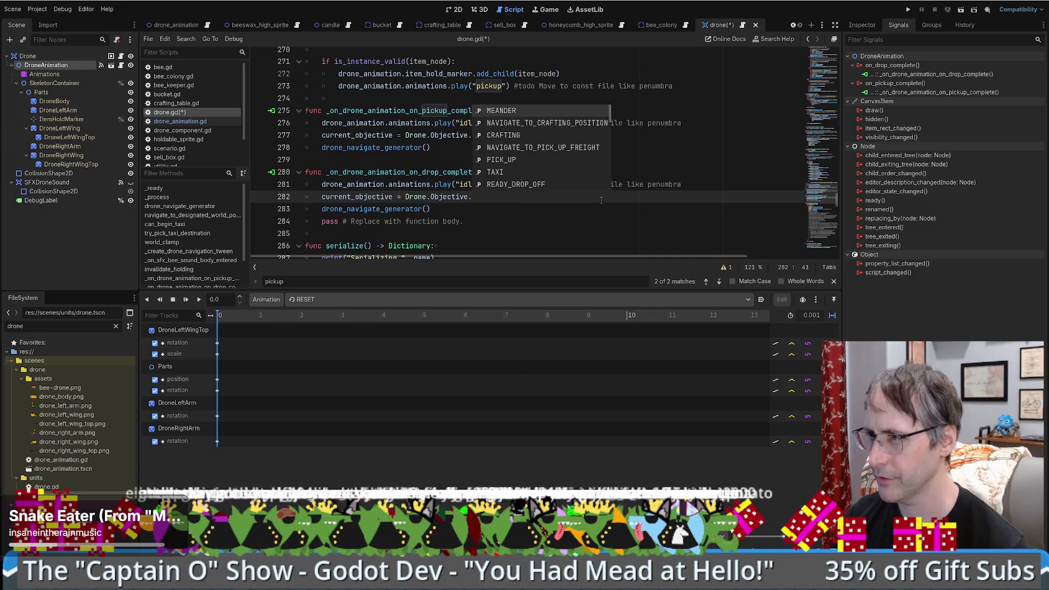
{"action": "key", "text": "Return"}
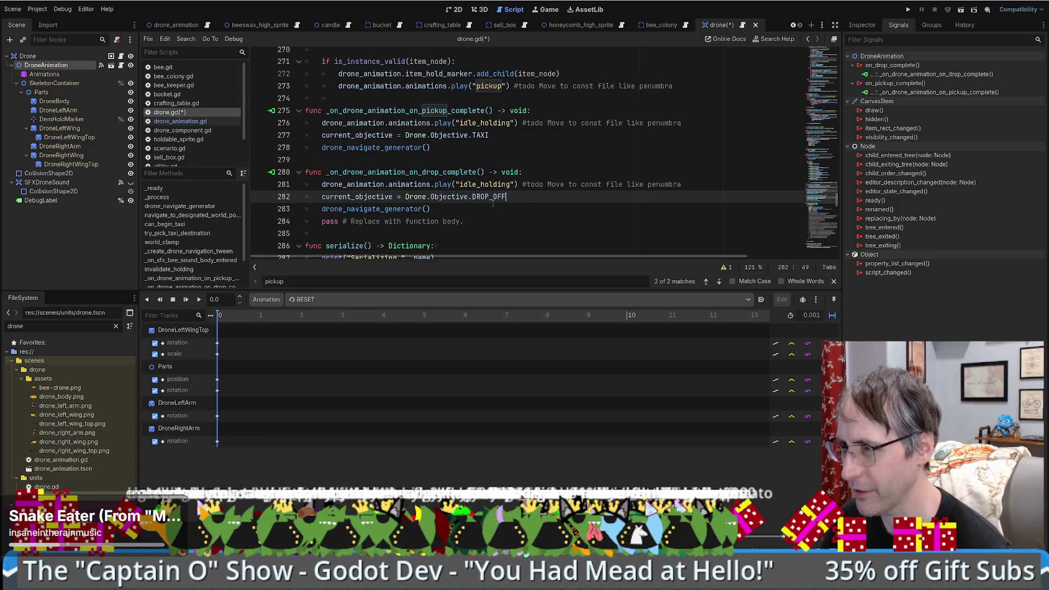
Step: Make the drop handler play "idle" and check the DroneAnimation class definition
{"action": "double_click", "coordinate": [497, 185]}
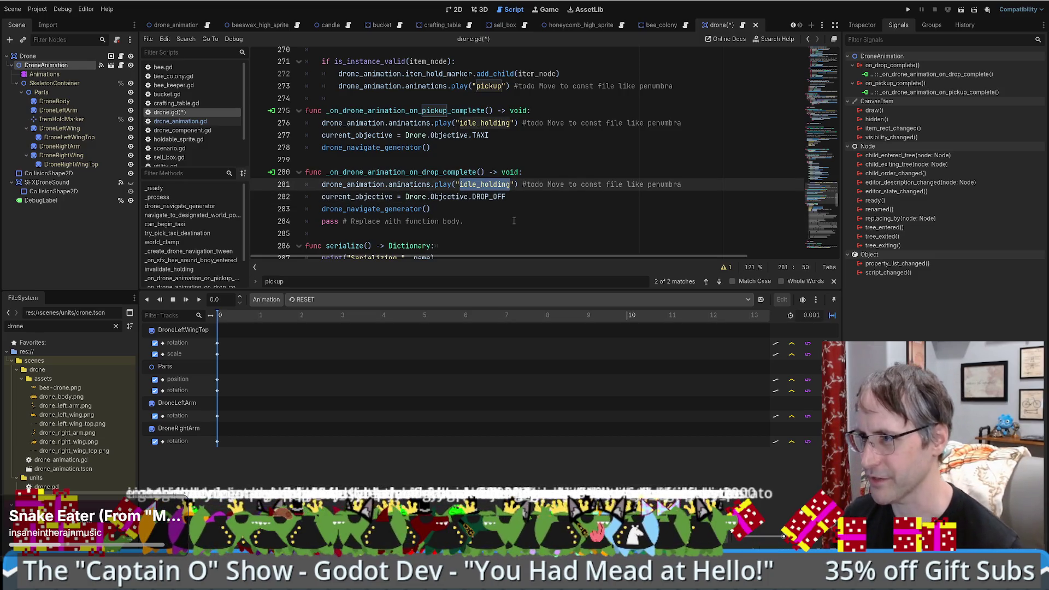
{"action": "type", "text": "idle"}
{"action": "left_click", "coordinate": [549, 161]}
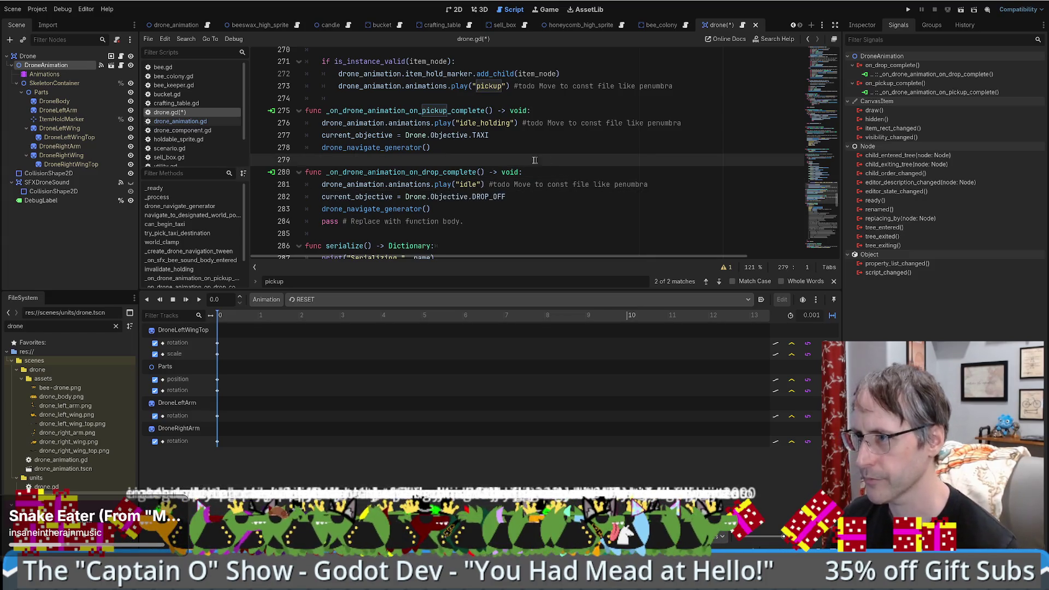
{"action": "left_click", "coordinate": [371, 186], "text": "ctrl"}
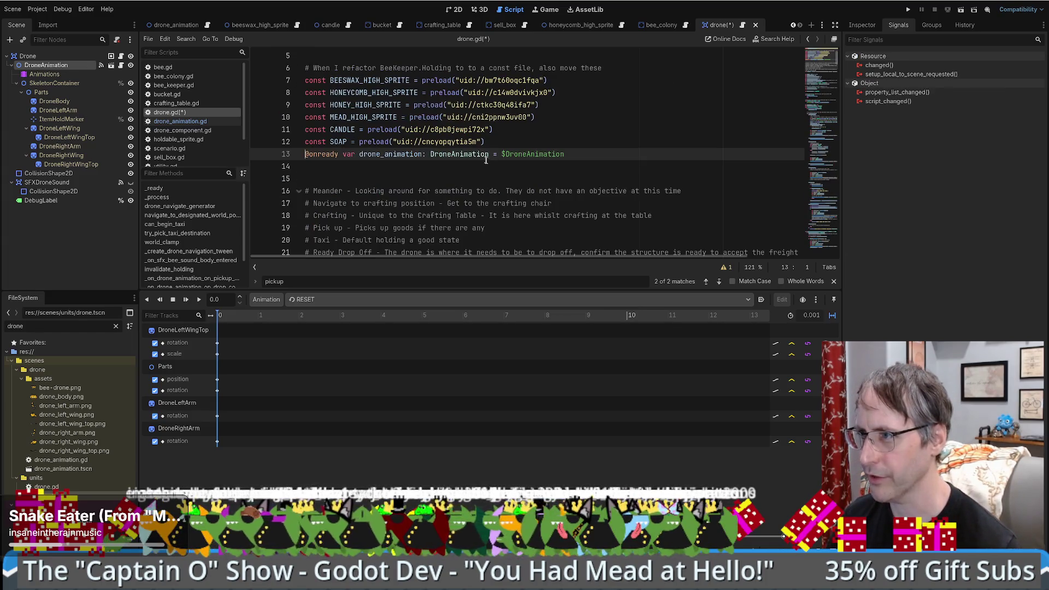
{"action": "left_click", "coordinate": [485, 158], "text": "ctrl"}
{"action": "key", "text": "alt+Left"}
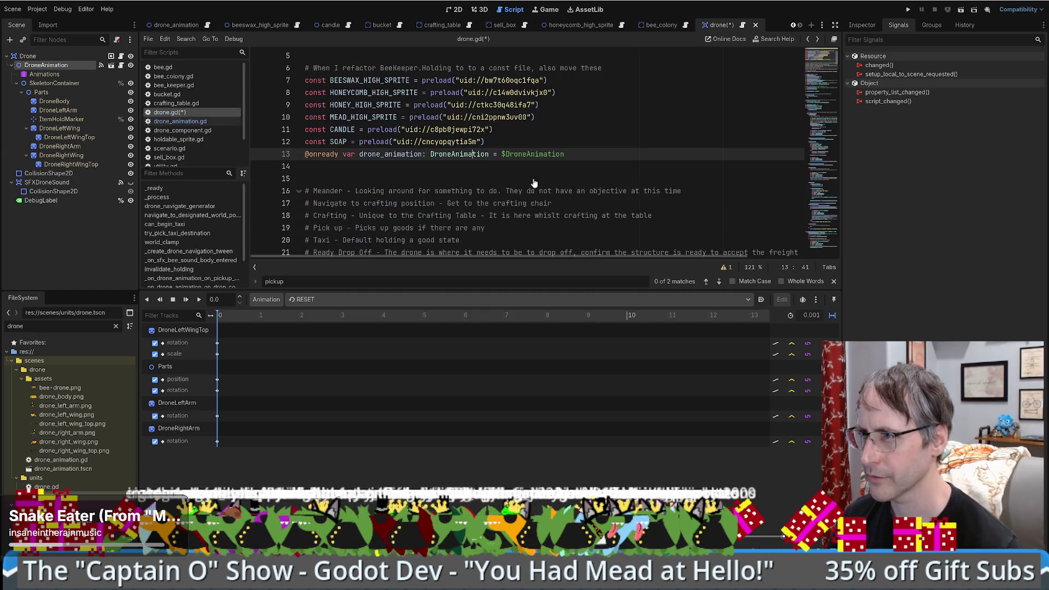
{"action": "key", "text": "alt+Left"}
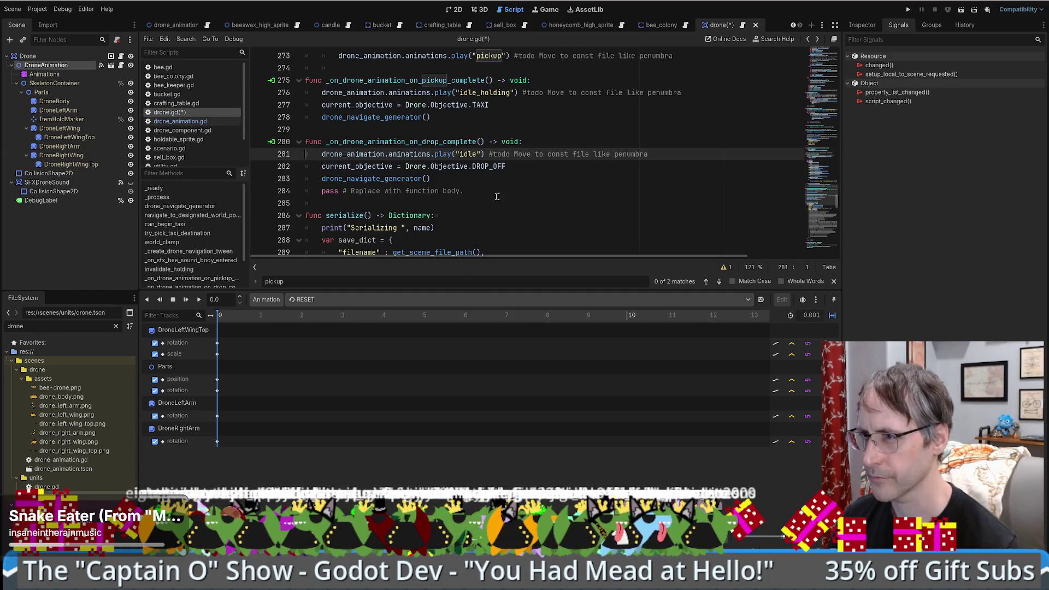
Step: Try replacing DROP_OFF on line 282 with MEANDER plus a comment, then undo it
{"action": "double_click", "coordinate": [489, 167]}
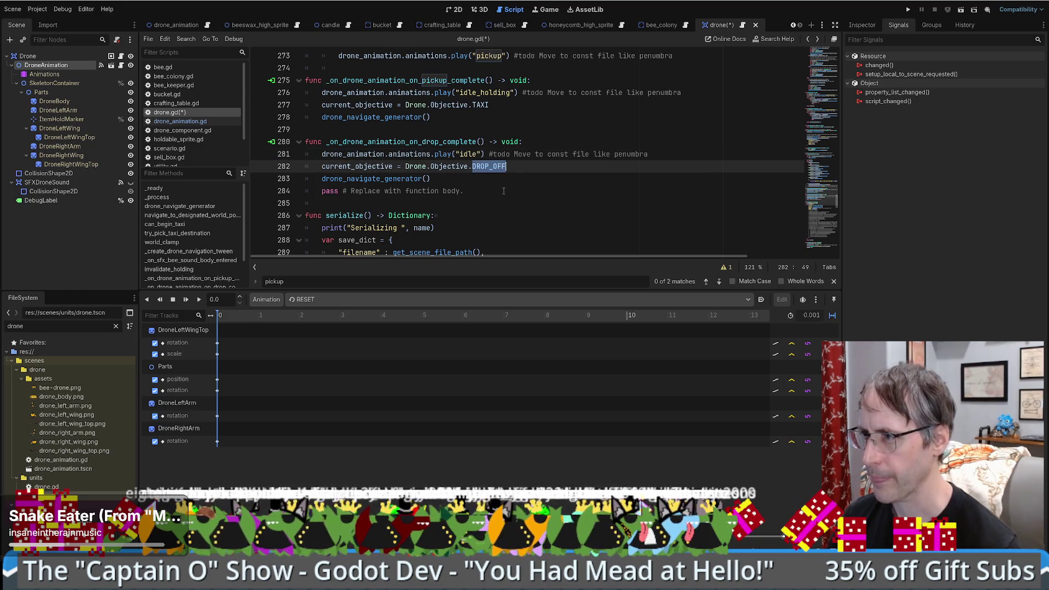
{"action": "type", "text": "MEANDER #"}
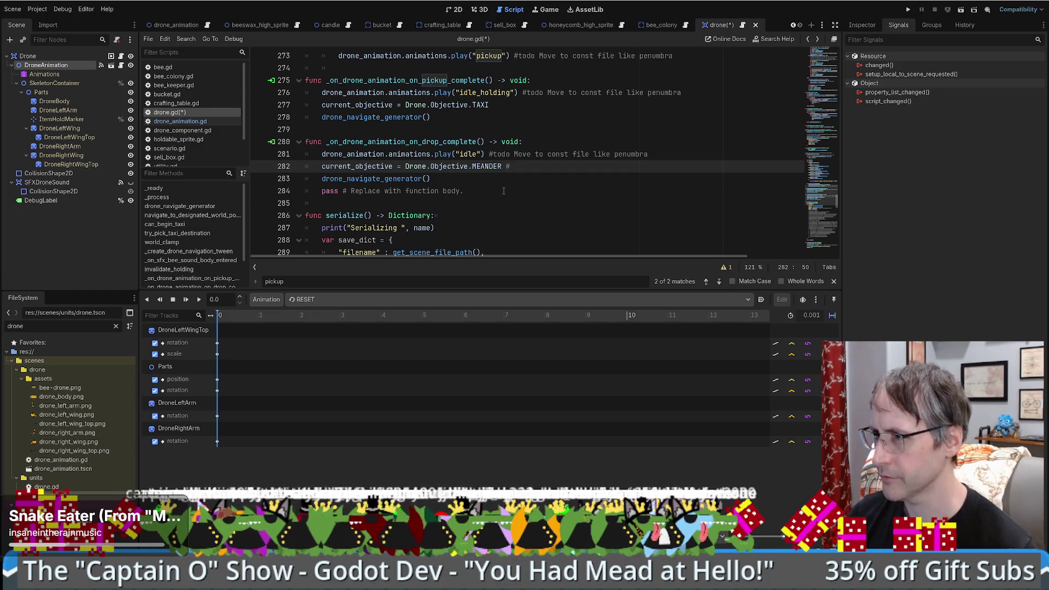
{"action": "type", "text": " Maybe use drop off if we want t"}
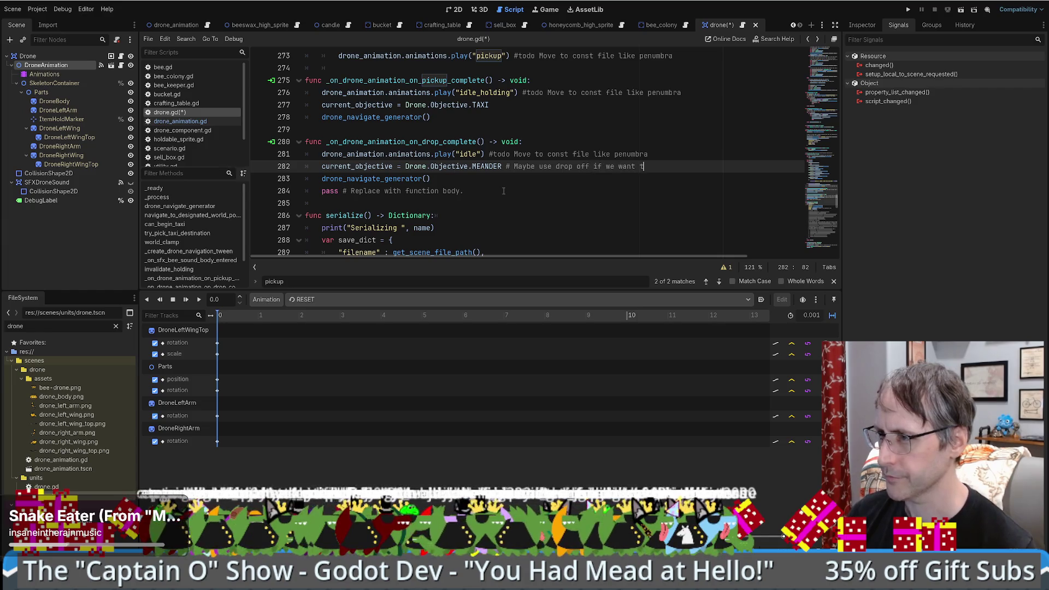
{"action": "key", "text": "ctrl+z"}
{"action": "key", "text": "ctrl+z"}
{"action": "key", "text": "ctrl+z"}
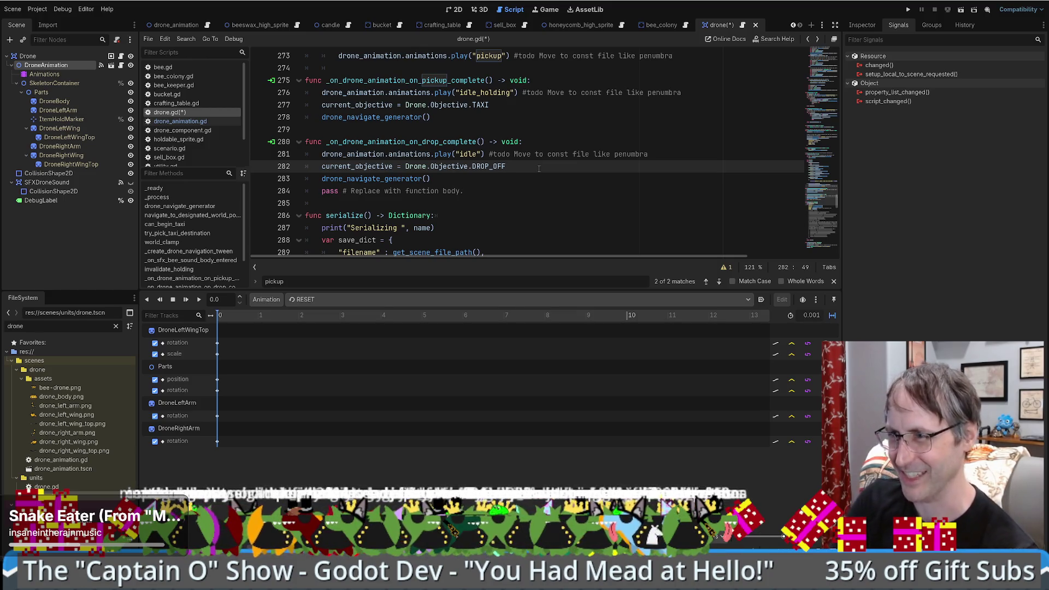
Step: Save drone.gd with the drop handler setting Drone.Objective.DROP_OFF on line 282
{"action": "key", "text": "ctrl+s"}
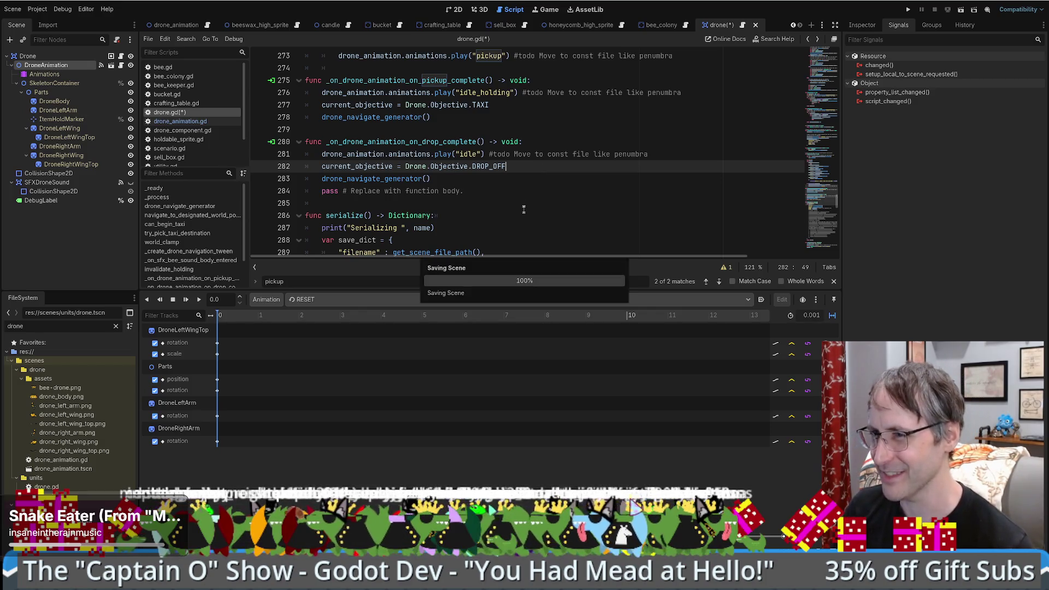
{"action": "scroll", "coordinate": [552, 233], "scroll_direction": "up", "scroll_amount": 3}
{"action": "scroll", "coordinate": [552, 233], "scroll_direction": "down", "scroll_amount": 3}
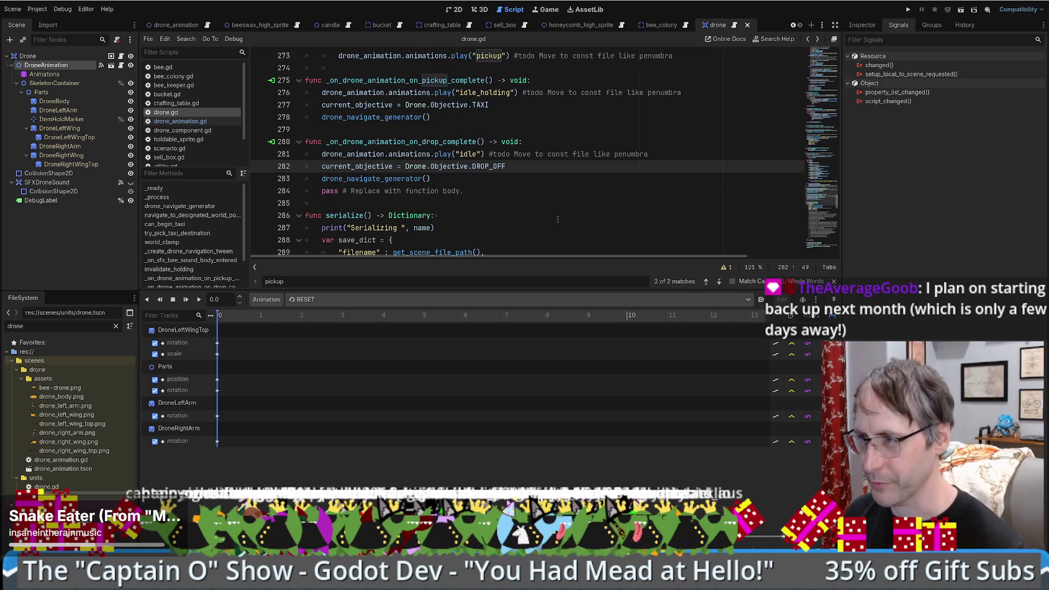
{"action": "scroll", "coordinate": [557, 220], "scroll_direction": "down", "scroll_amount": 1}
{"action": "scroll", "coordinate": [557, 216], "scroll_direction": "up", "scroll_amount": 2}
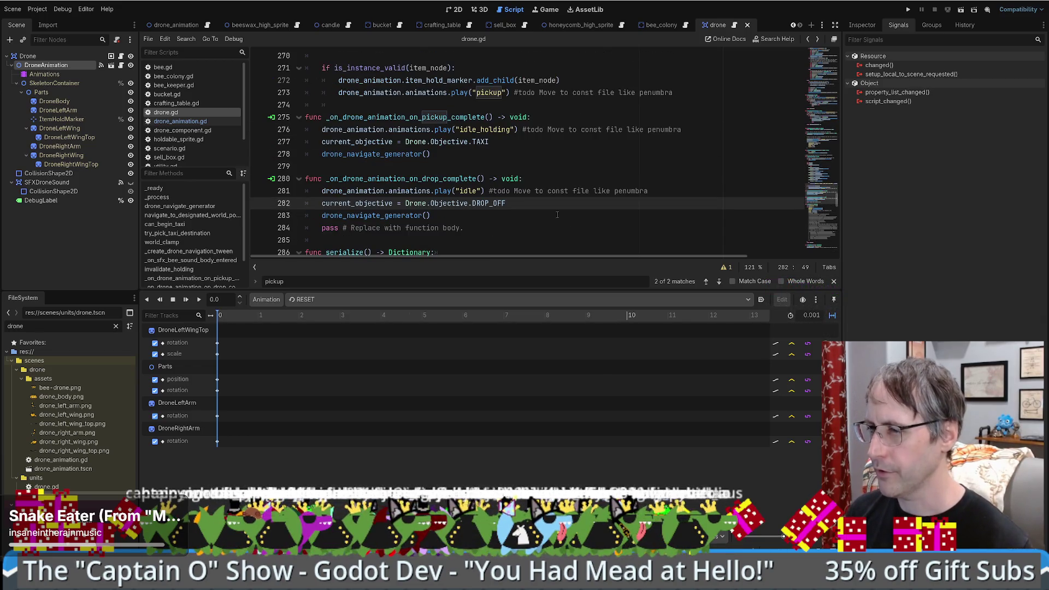
{"action": "left_click_drag", "start_coordinate": [534, 204], "coordinate": [330, 204]}
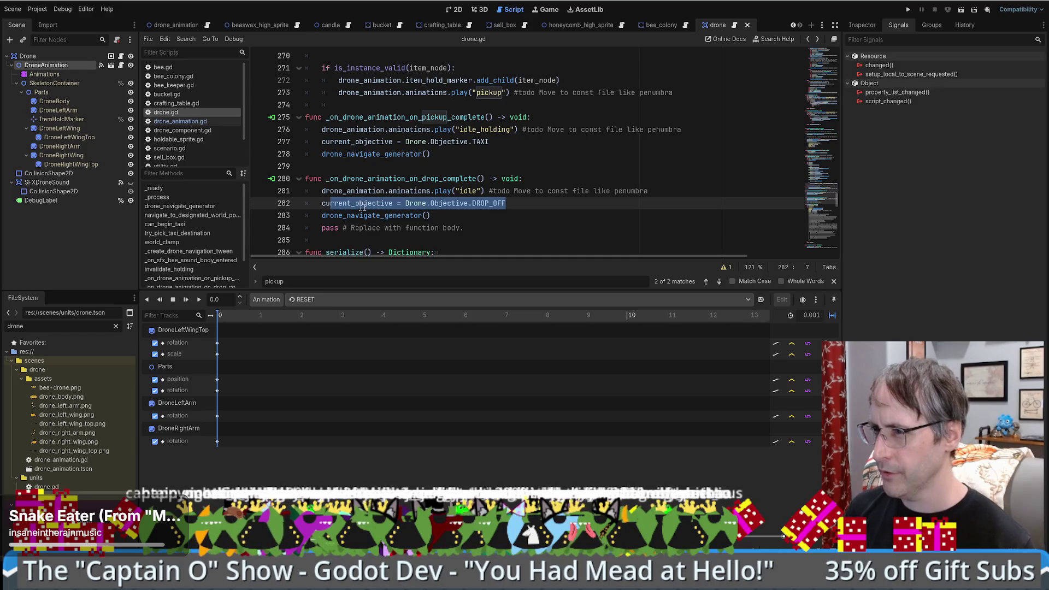
{"action": "left_click", "coordinate": [530, 205]}
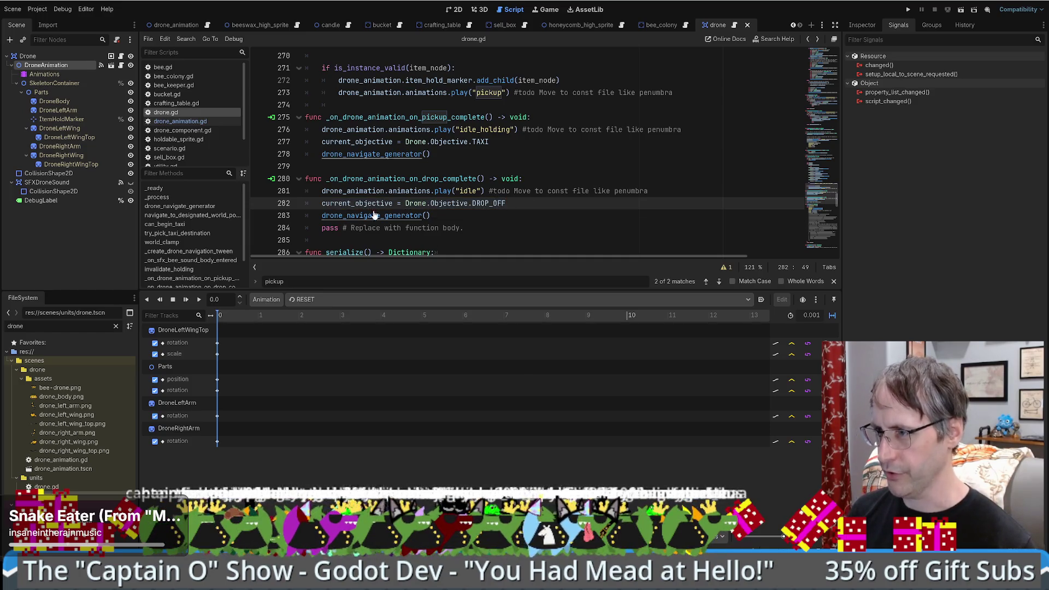
{"action": "left_click", "coordinate": [383, 217], "text": "ctrl"}
{"action": "scroll", "coordinate": [382, 218], "scroll_direction": "down", "scroll_amount": 20}
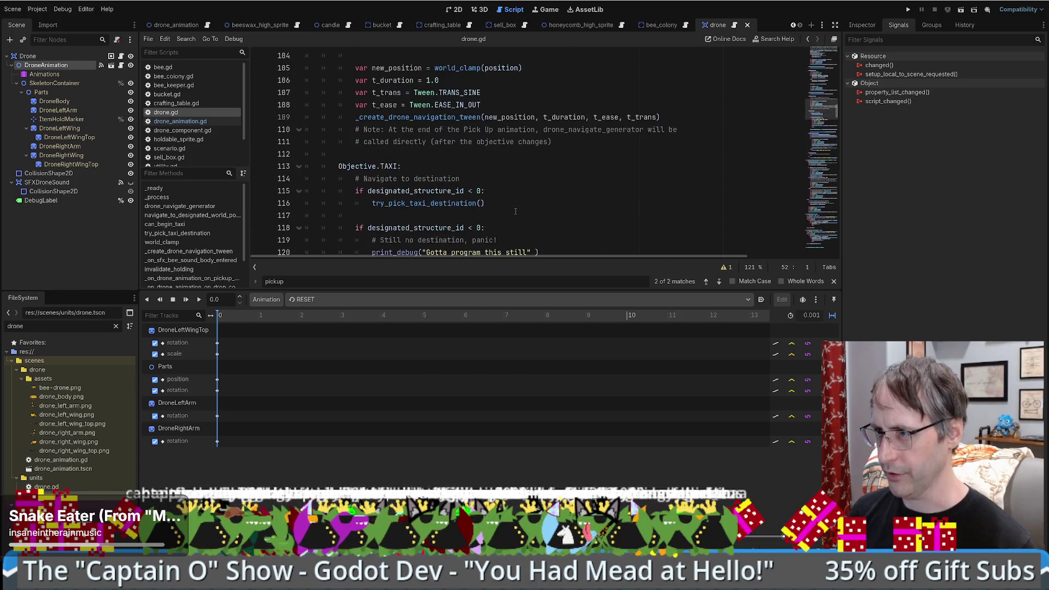
{"action": "scroll", "coordinate": [515, 210], "scroll_direction": "down", "scroll_amount": 12}
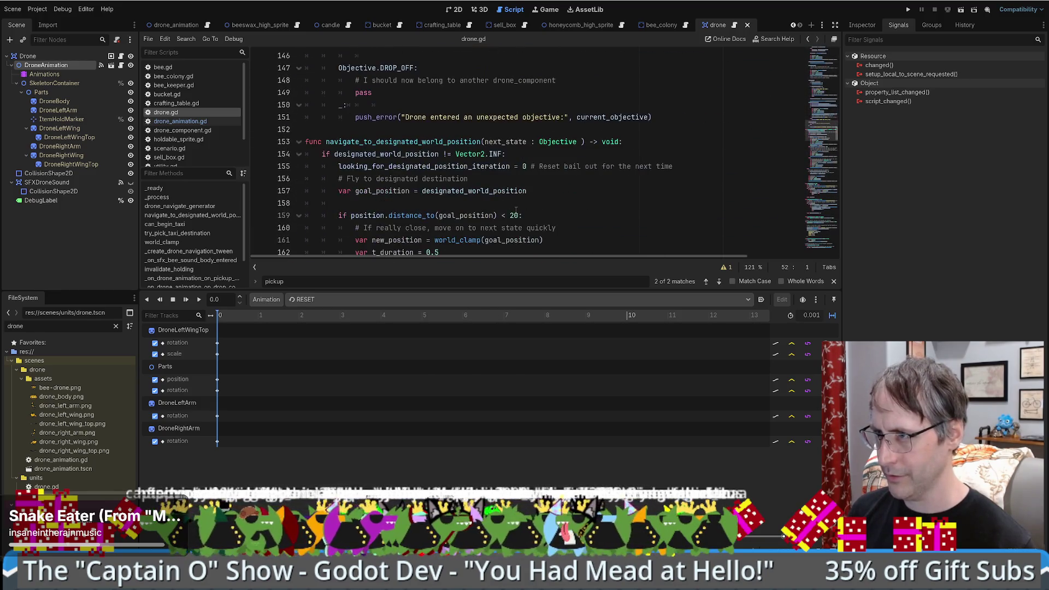
{"action": "scroll", "coordinate": [421, 176], "scroll_direction": "up", "scroll_amount": 3}
{"action": "key", "text": "alt+Left"}
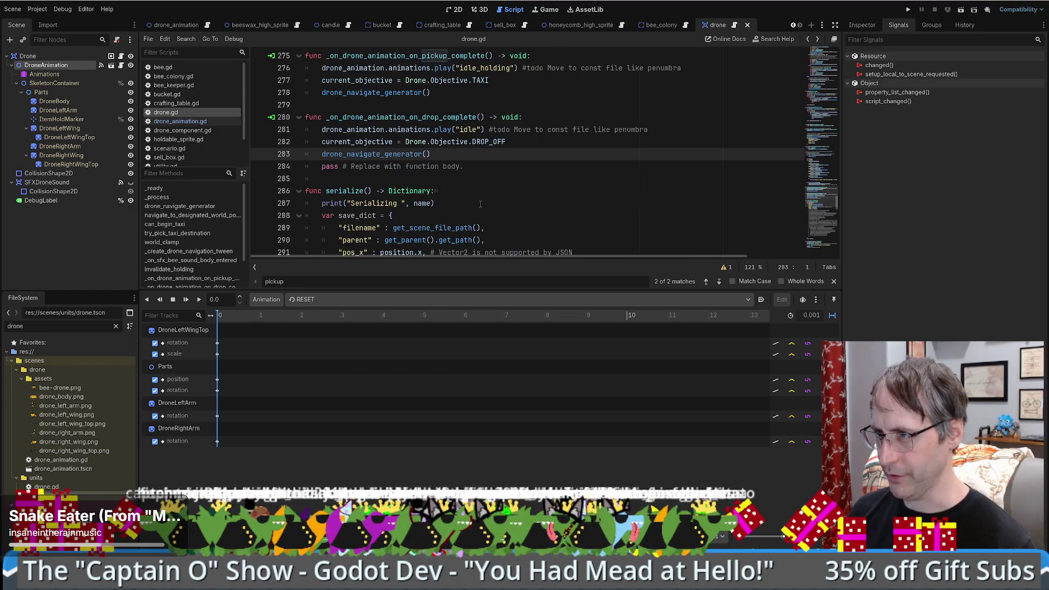
{"action": "scroll", "coordinate": [483, 190], "scroll_direction": "up", "scroll_amount": 1}
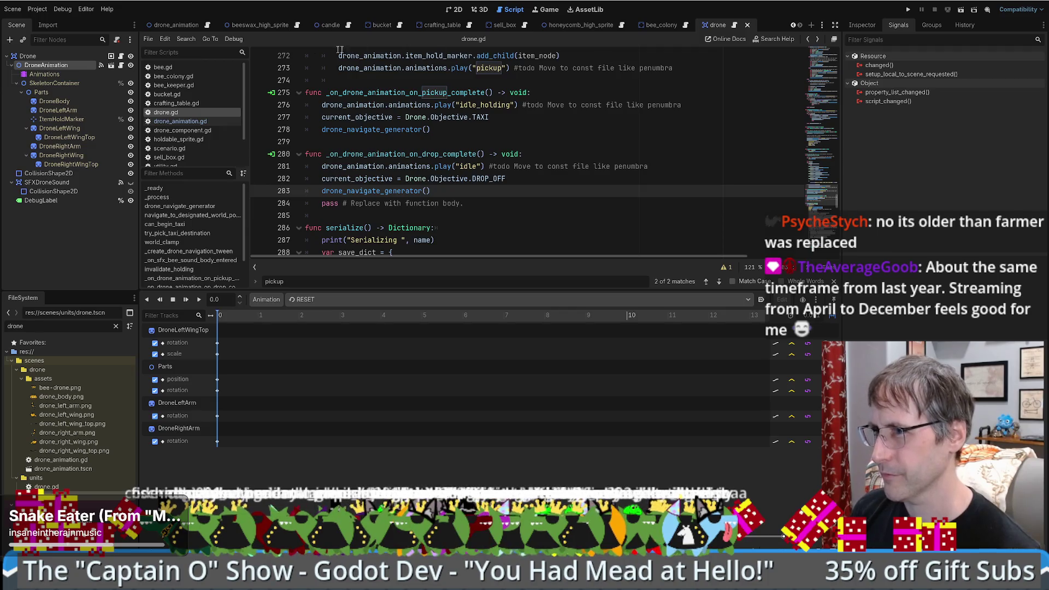
{"action": "double_click", "coordinate": [414, 154]}
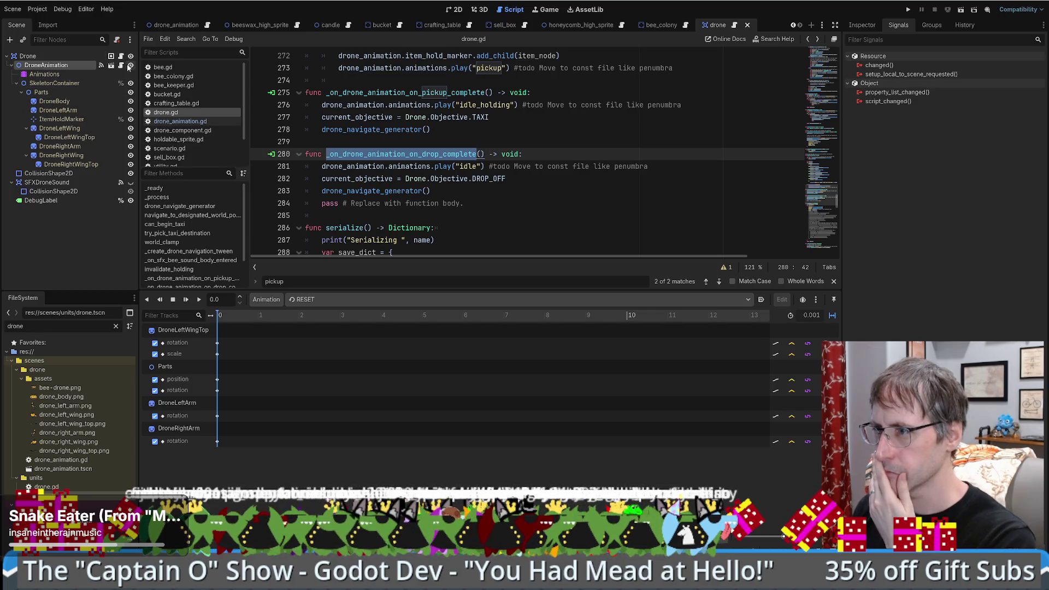
{"action": "scroll", "coordinate": [512, 153], "scroll_direction": "up", "scroll_amount": 3}
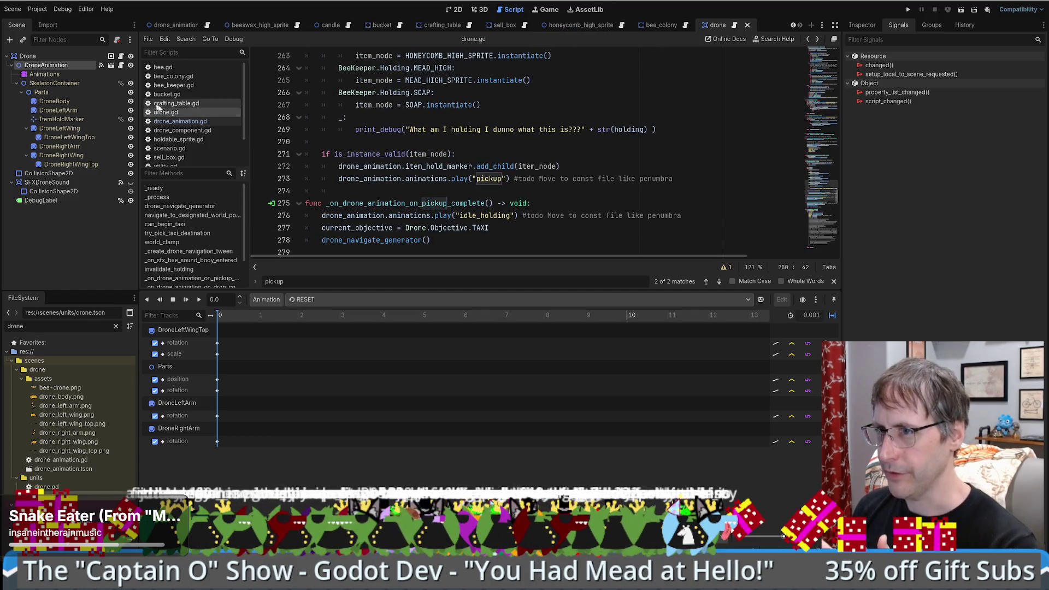
Step: Search the project for pick_up_goods from drone_component.gd and open its call in crafting_table.gd
{"action": "left_click", "coordinate": [183, 130]}
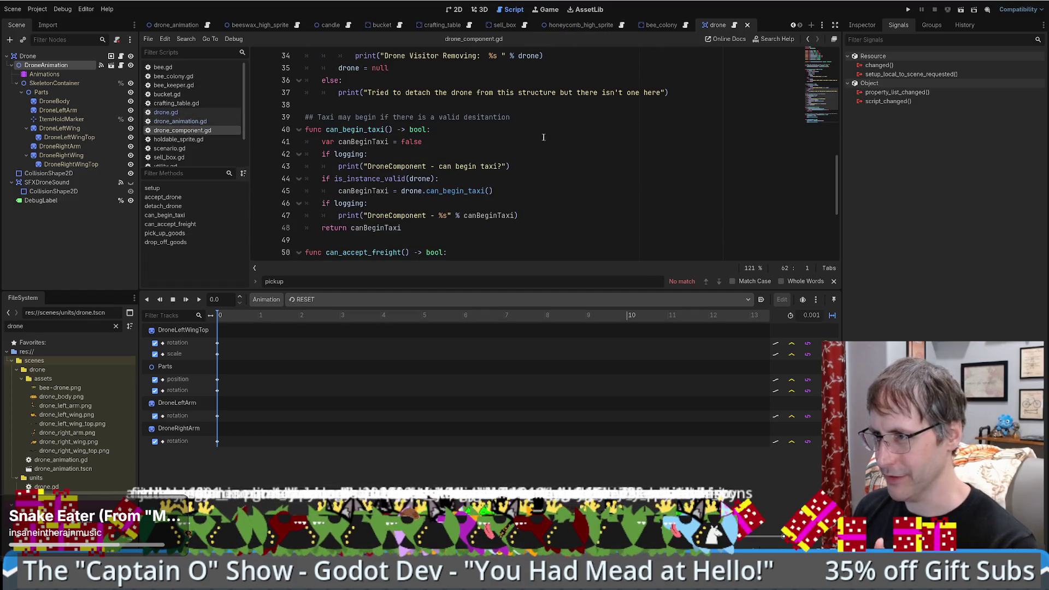
{"action": "scroll", "coordinate": [545, 144], "scroll_direction": "down", "scroll_amount": 4}
{"action": "scroll", "coordinate": [545, 143], "scroll_direction": "down", "scroll_amount": 1}
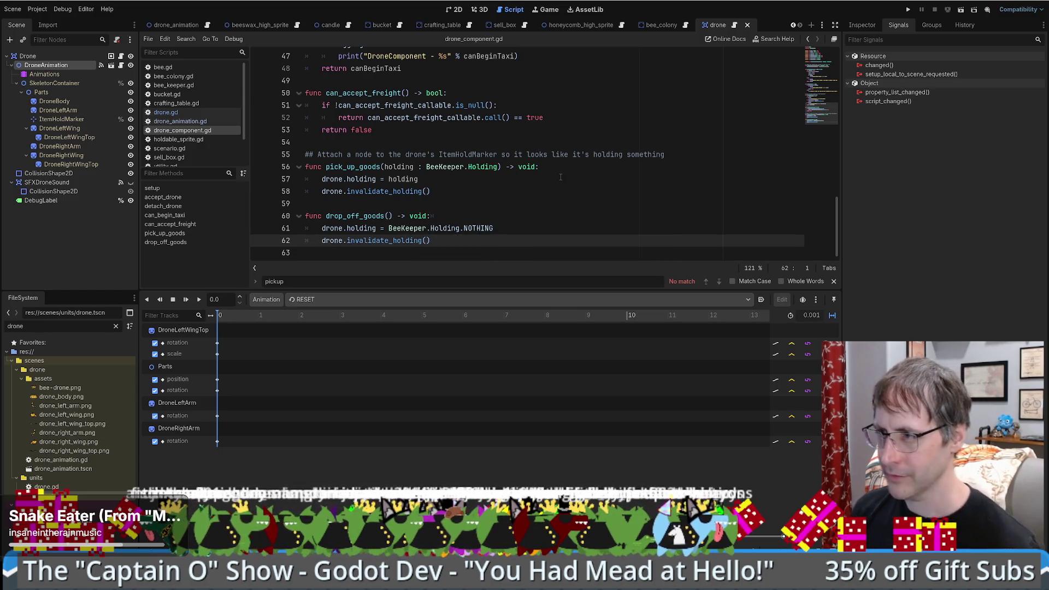
{"action": "double_click", "coordinate": [345, 165]}
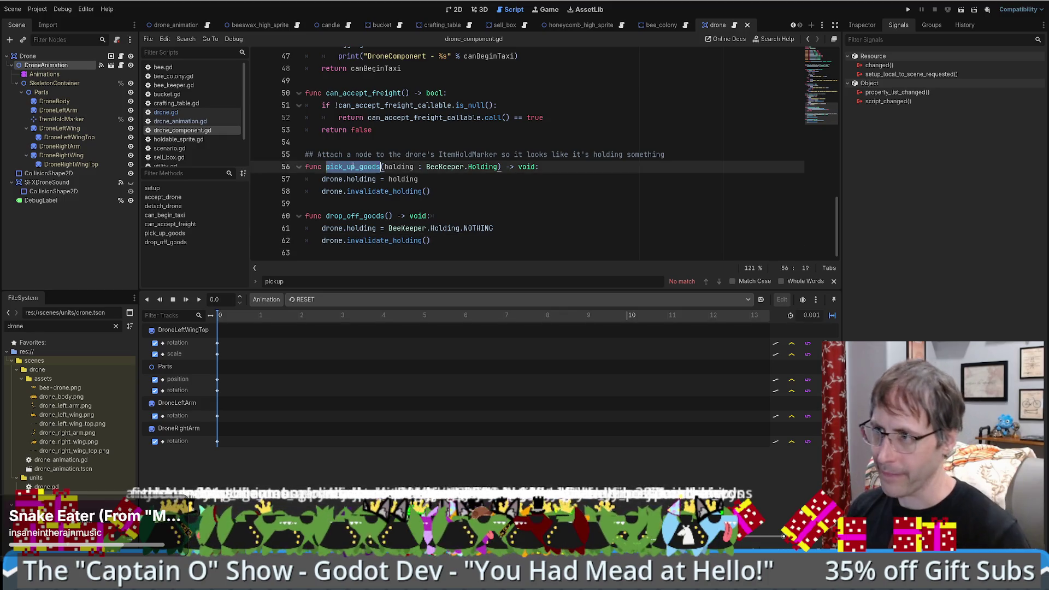
{"action": "key", "text": "ctrl+shift+f"}
{"action": "key", "text": "Return"}
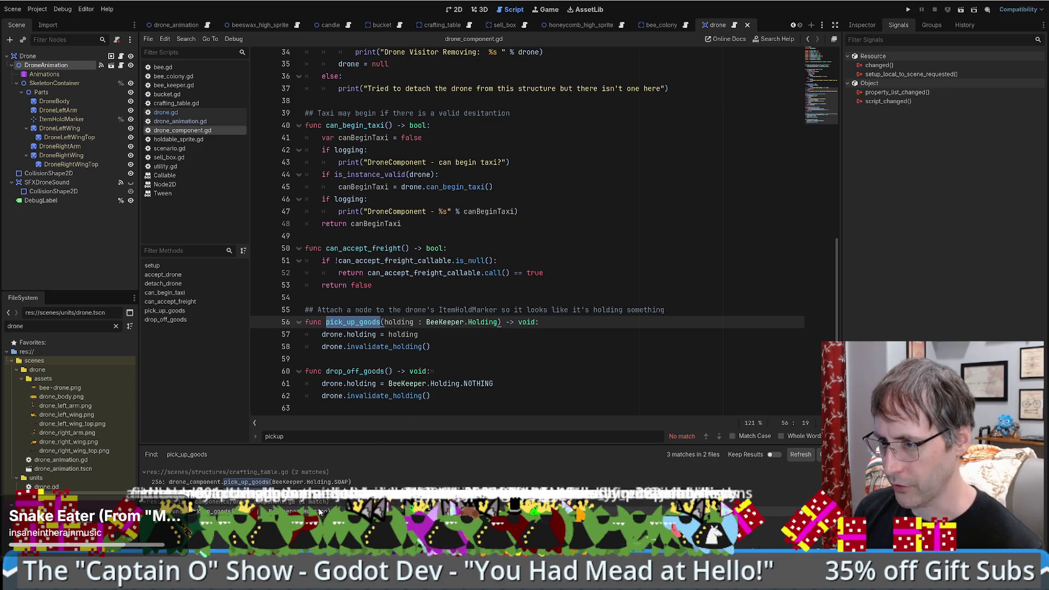
{"action": "left_click", "coordinate": [306, 482]}
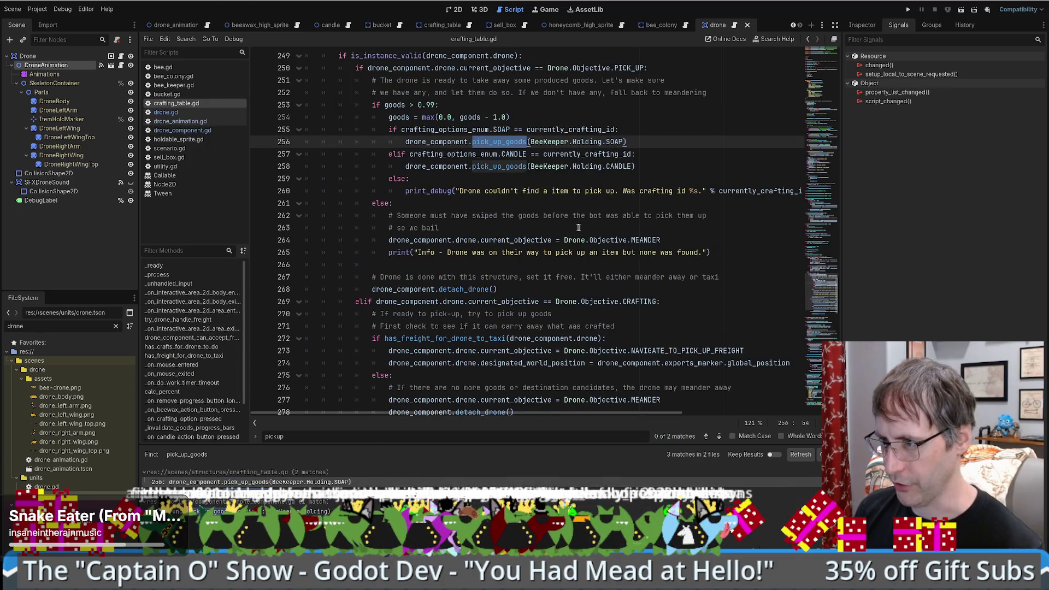
Step: Look up the declaration of goods from the goods check on line 253, then return
{"action": "scroll", "coordinate": [578, 227], "scroll_direction": "down", "scroll_amount": 7}
{"action": "scroll", "coordinate": [578, 228], "scroll_direction": "up", "scroll_amount": 3}
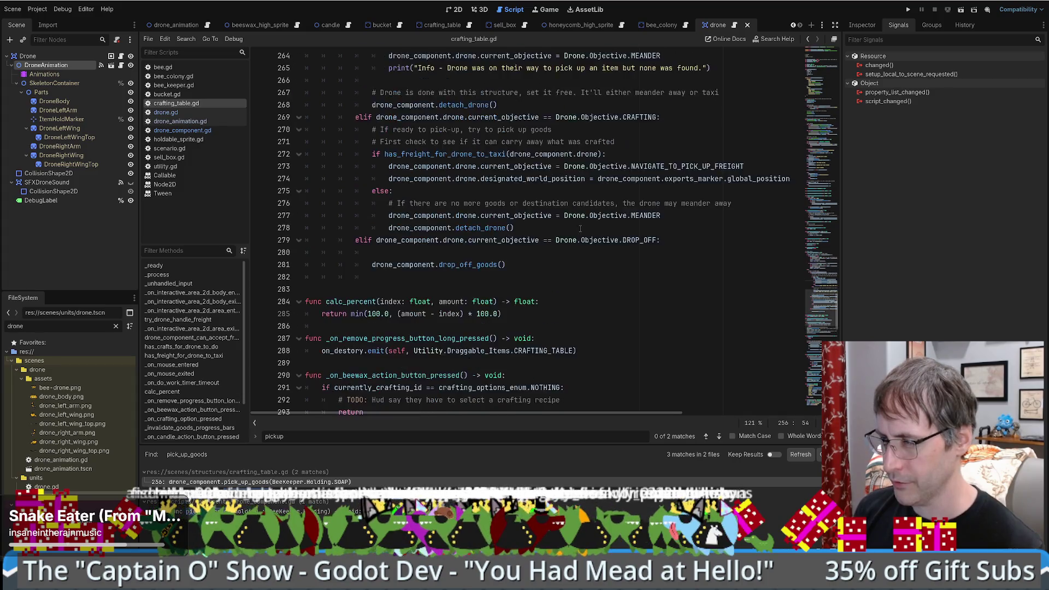
{"action": "left_click", "coordinate": [464, 286]}
{"action": "scroll", "coordinate": [475, 246], "scroll_direction": "up", "scroll_amount": 4}
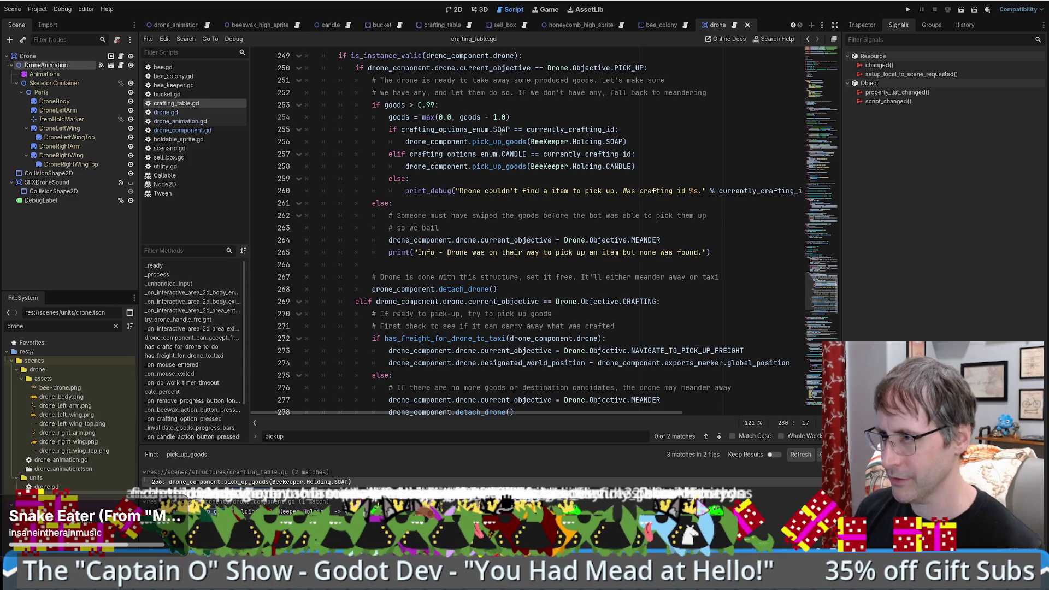
{"action": "scroll", "coordinate": [555, 136], "scroll_direction": "up", "scroll_amount": 2}
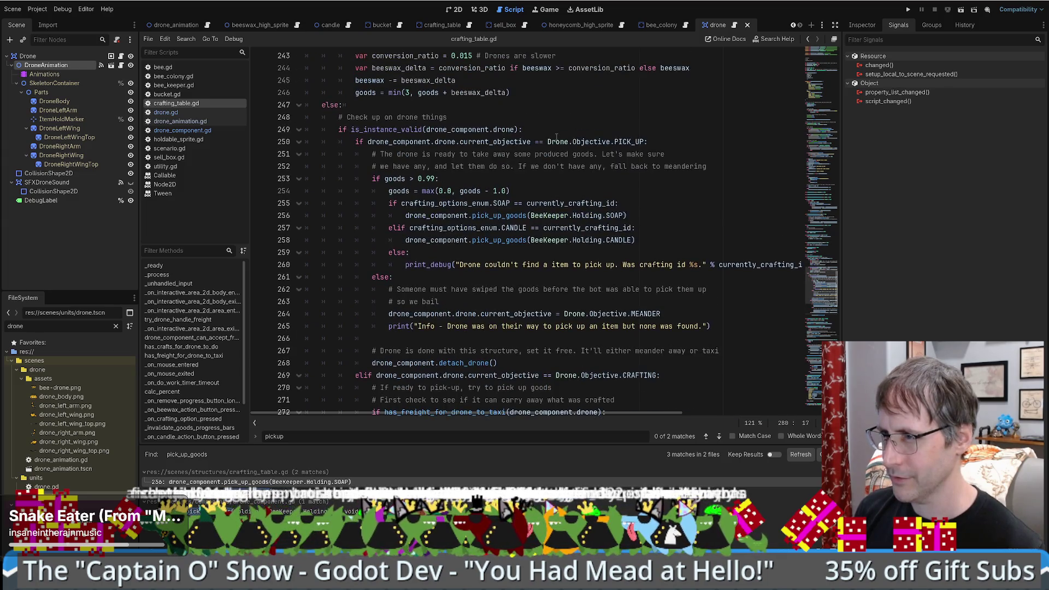
{"action": "mouse_move", "coordinate": [462, 132]}
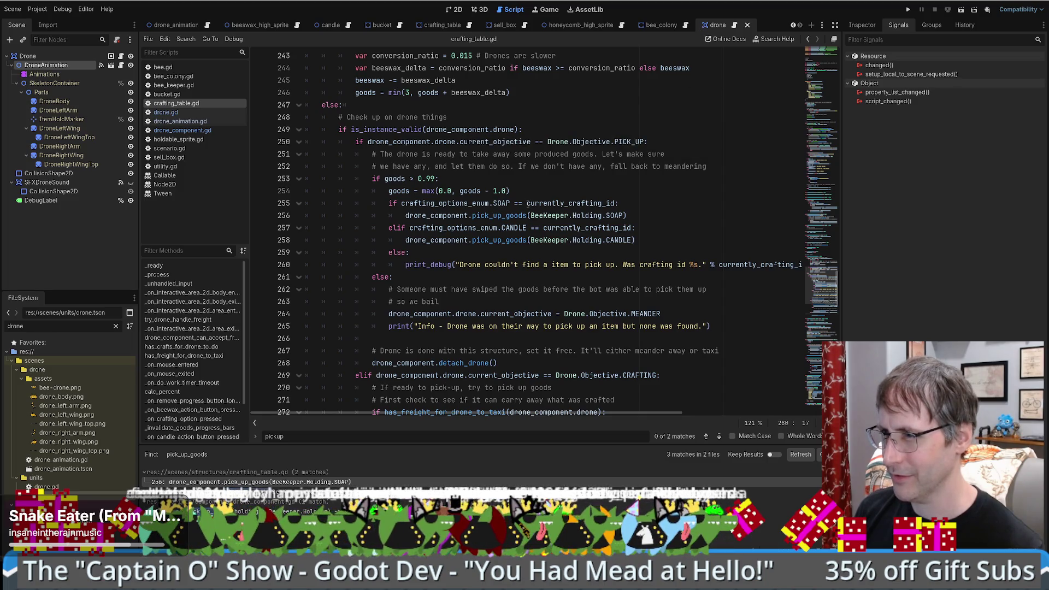
{"action": "mouse_move", "coordinate": [529, 206]}
{"action": "left_click", "coordinate": [591, 184]}
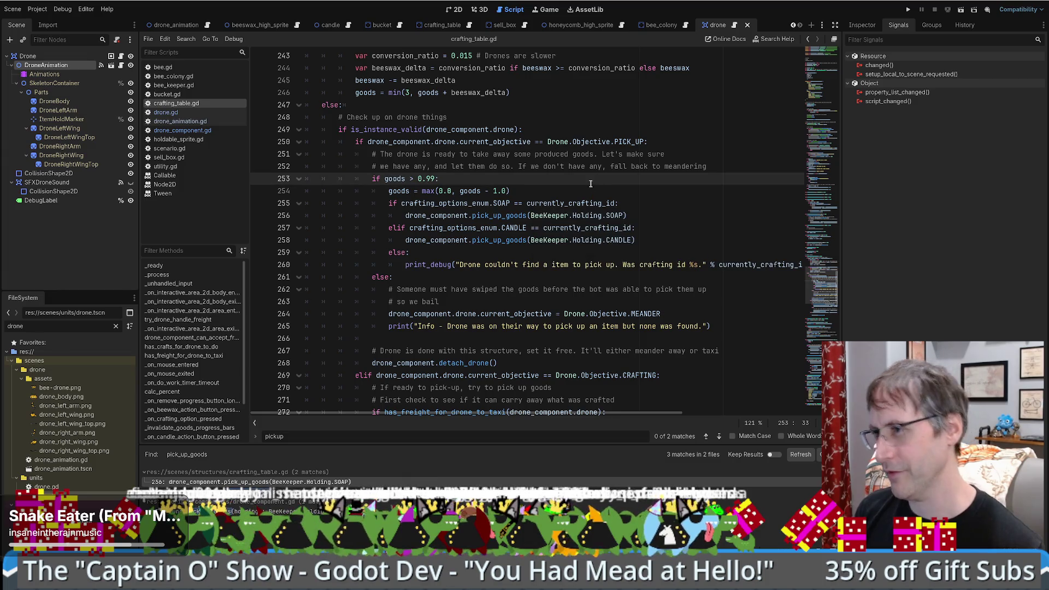
{"action": "left_click", "coordinate": [393, 179]}
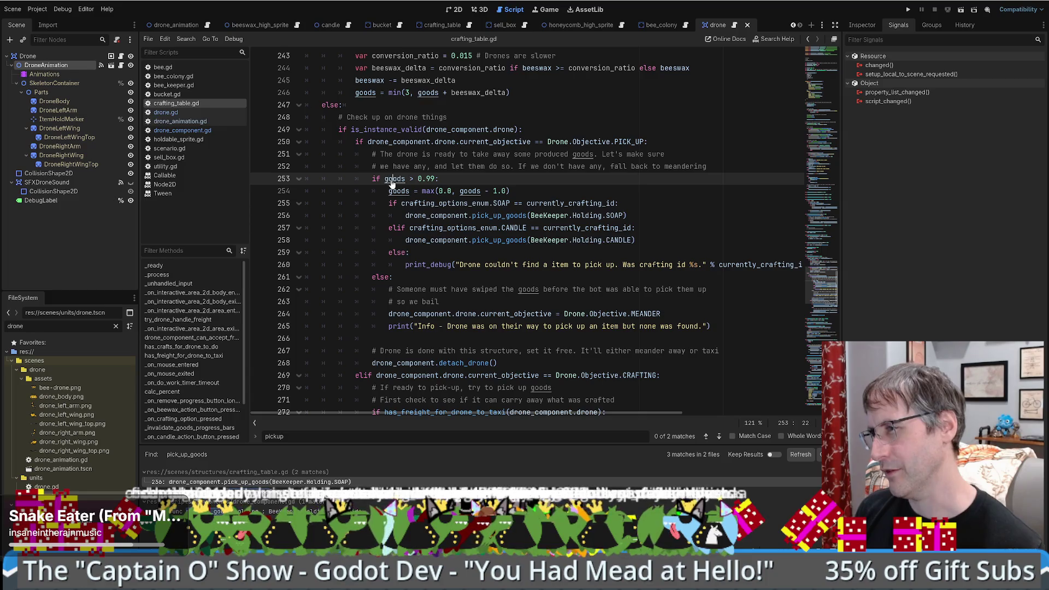
{"action": "left_click", "coordinate": [393, 178], "text": "ctrl"}
{"action": "key", "text": "alt+Left"}
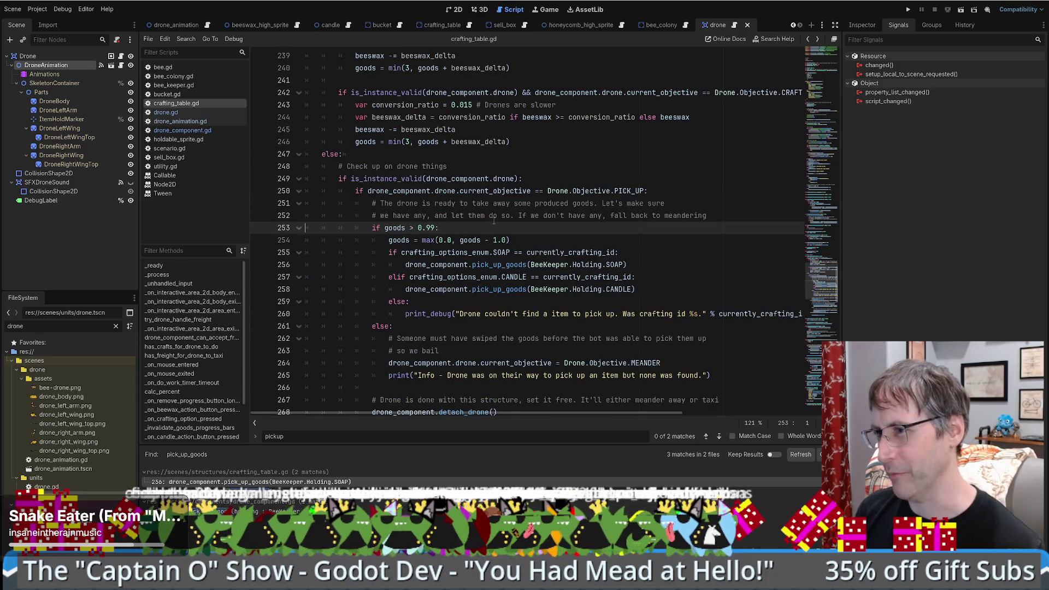
Step: Start a condition in the empty DROP_OFF branch on line 280, then discard it
{"action": "scroll", "coordinate": [463, 260], "scroll_direction": "down", "scroll_amount": 4}
{"action": "scroll", "coordinate": [426, 349], "scroll_direction": "down", "scroll_amount": 2}
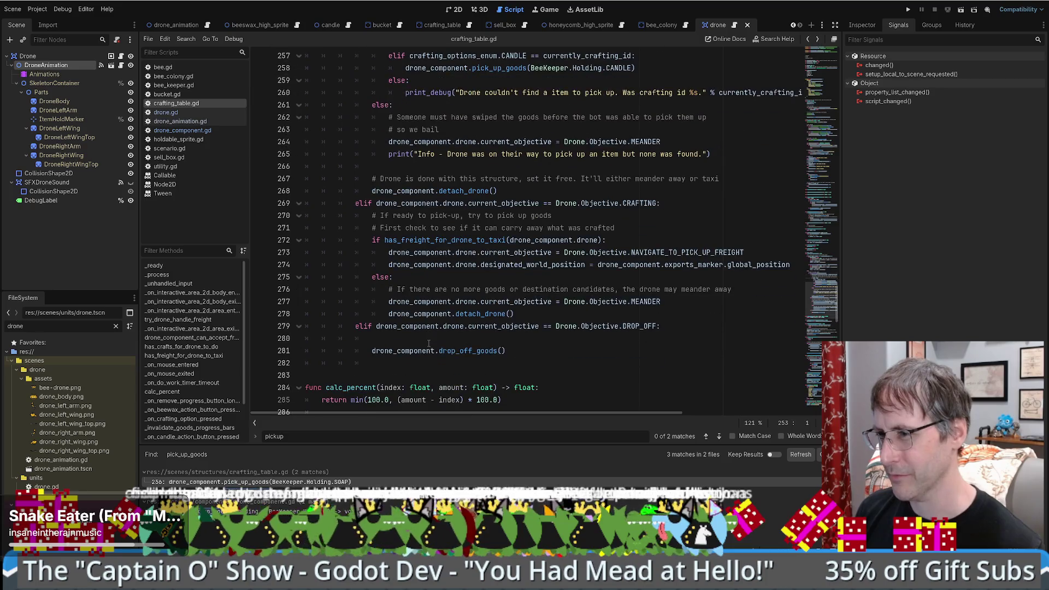
{"action": "left_click", "coordinate": [432, 340]}
{"action": "scroll", "coordinate": [526, 313], "scroll_direction": "up", "scroll_amount": 4}
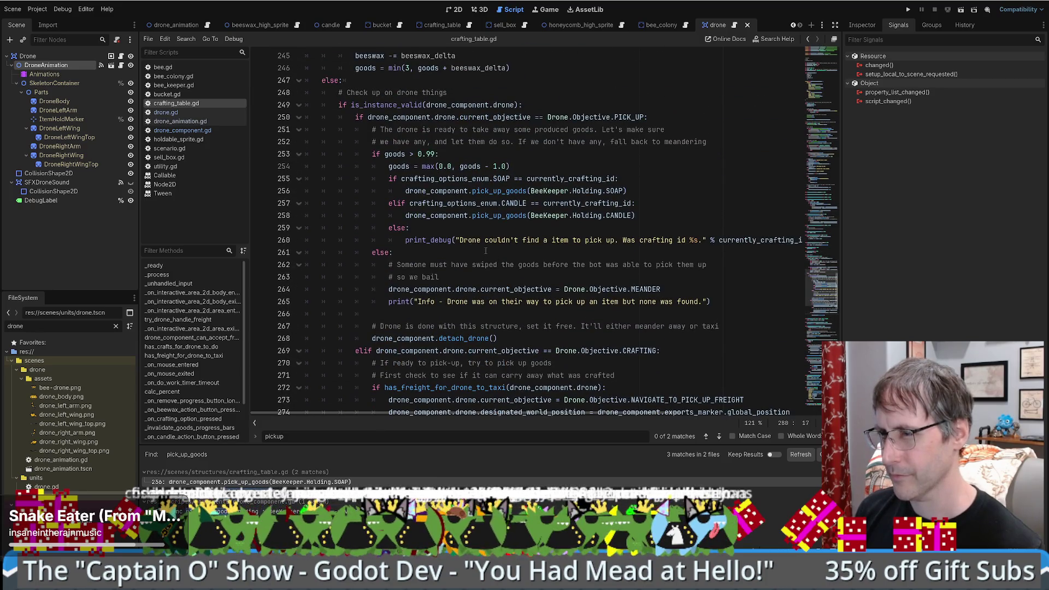
{"action": "scroll", "coordinate": [526, 313], "scroll_direction": "down", "scroll_amount": 3}
{"action": "scroll", "coordinate": [487, 252], "scroll_direction": "up", "scroll_amount": 2}
{"action": "scroll", "coordinate": [485, 252], "scroll_direction": "down", "scroll_amount": 2}
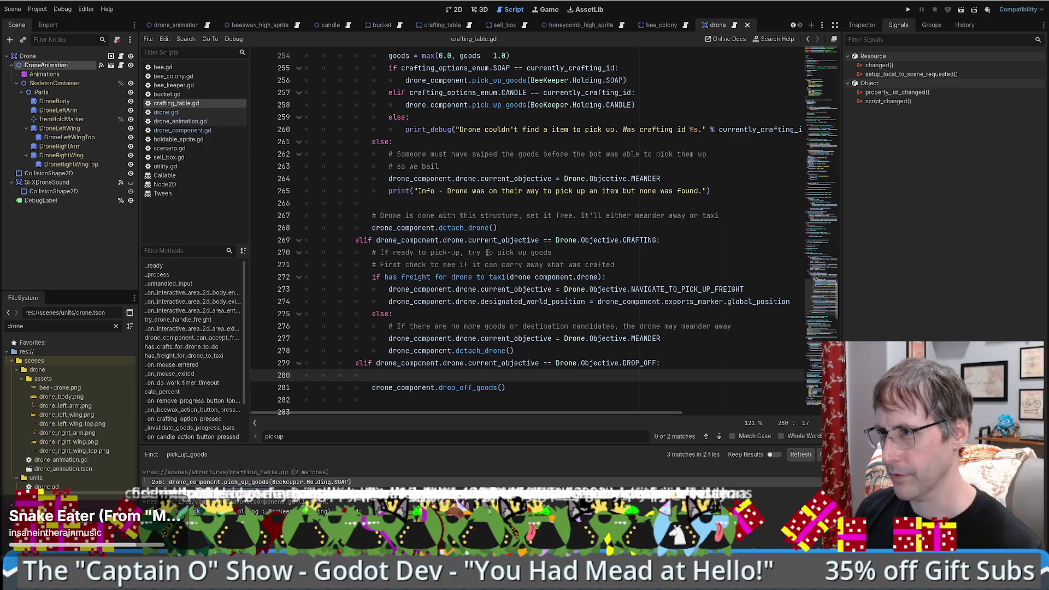
{"action": "type", "text": "d"}
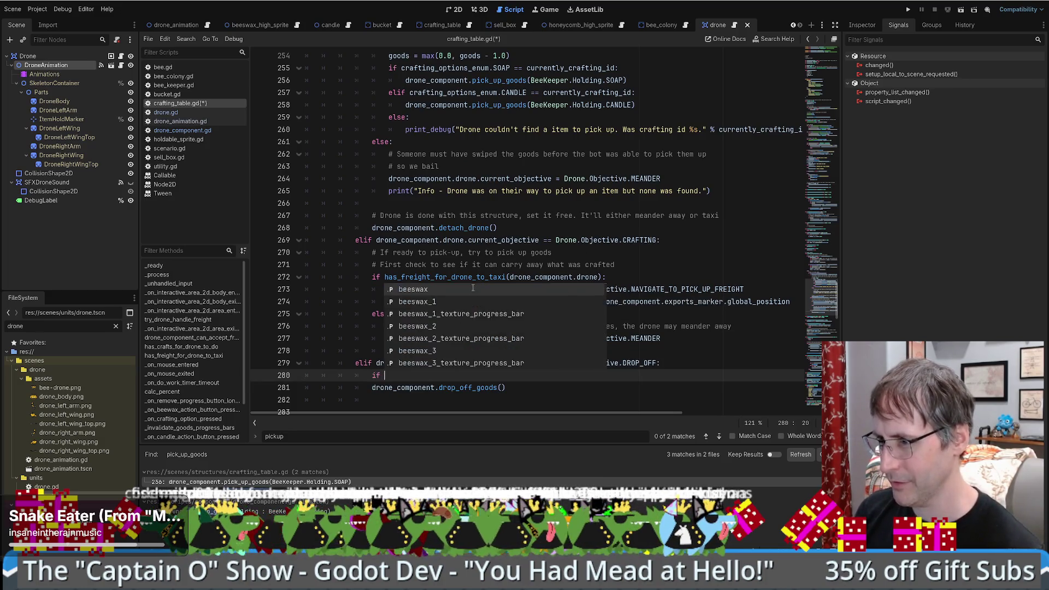
{"action": "key", "text": "BackSpace"}
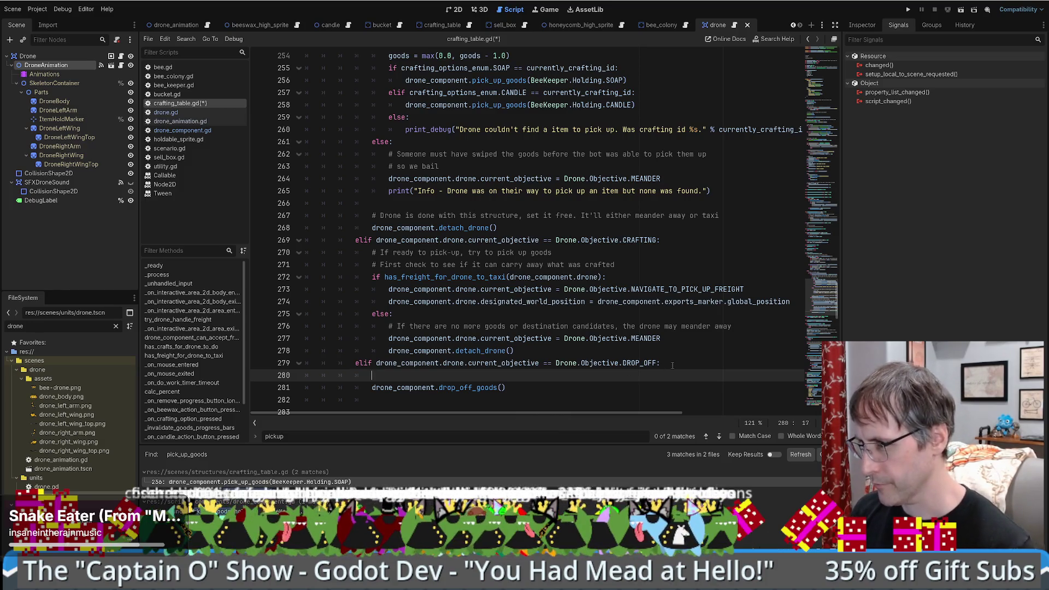
Step: View the drop_off_goods definition, return, then open Objective's definition in drone.gd
{"action": "left_click", "coordinate": [454, 390], "text": "ctrl"}
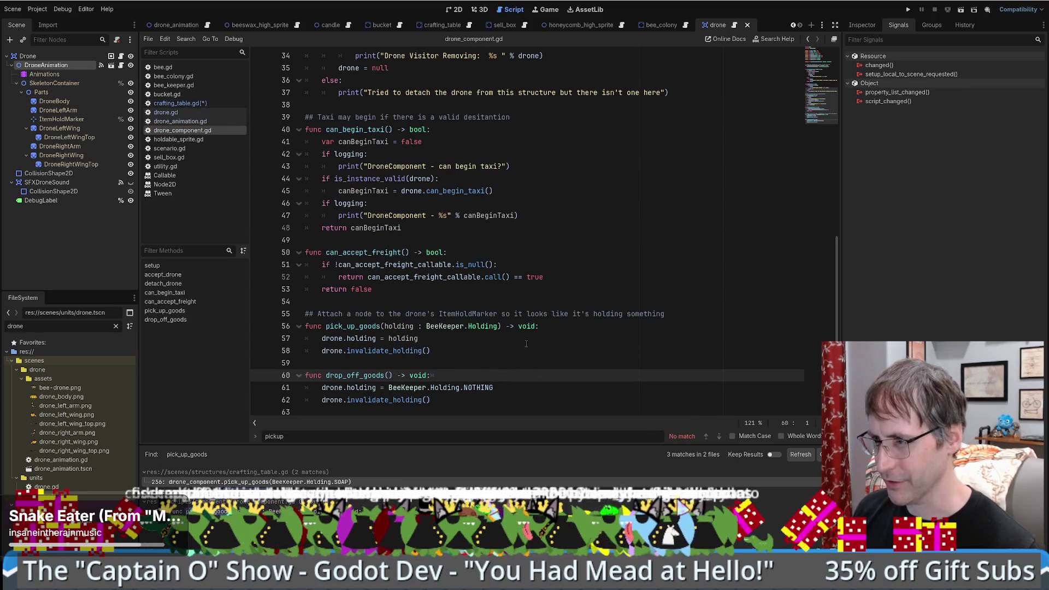
{"action": "key", "text": "alt+Left"}
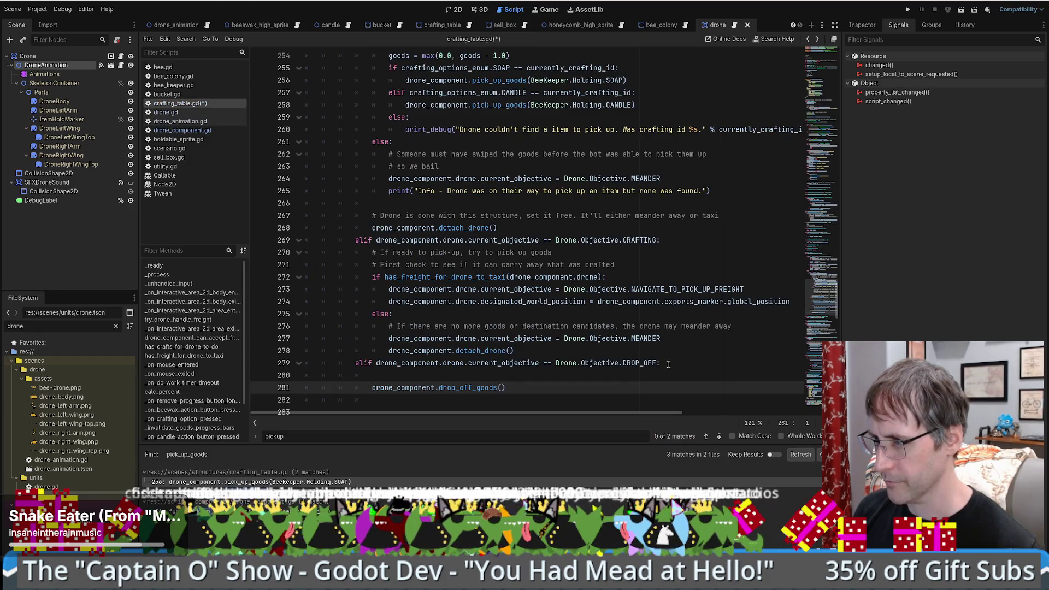
{"action": "left_click", "coordinate": [657, 362], "text": "ctrl"}
{"action": "scroll", "coordinate": [644, 358], "scroll_direction": "down", "scroll_amount": 15}
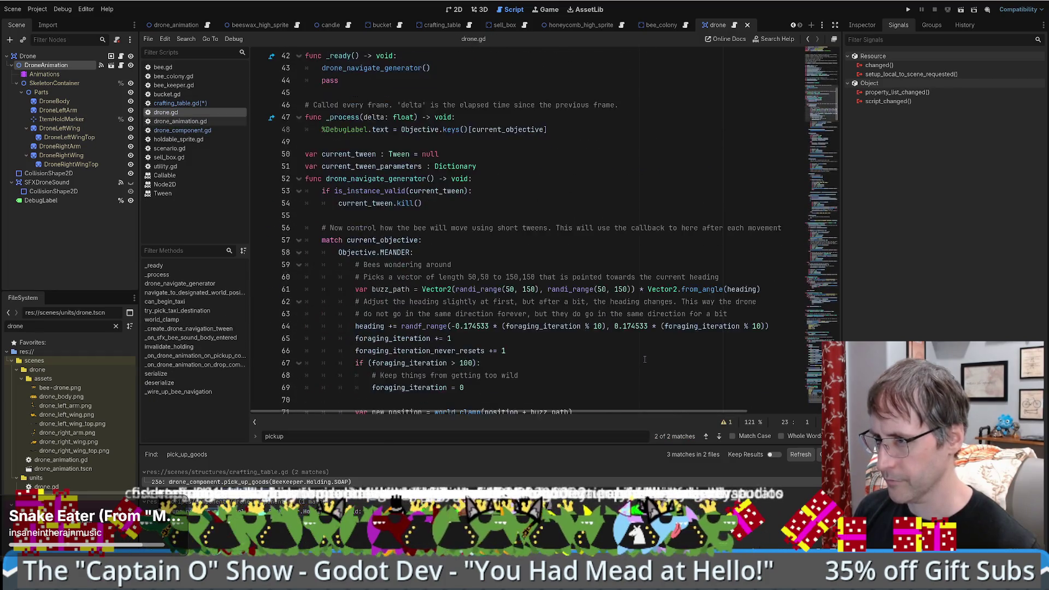
{"action": "scroll", "coordinate": [645, 359], "scroll_direction": "down", "scroll_amount": 14}
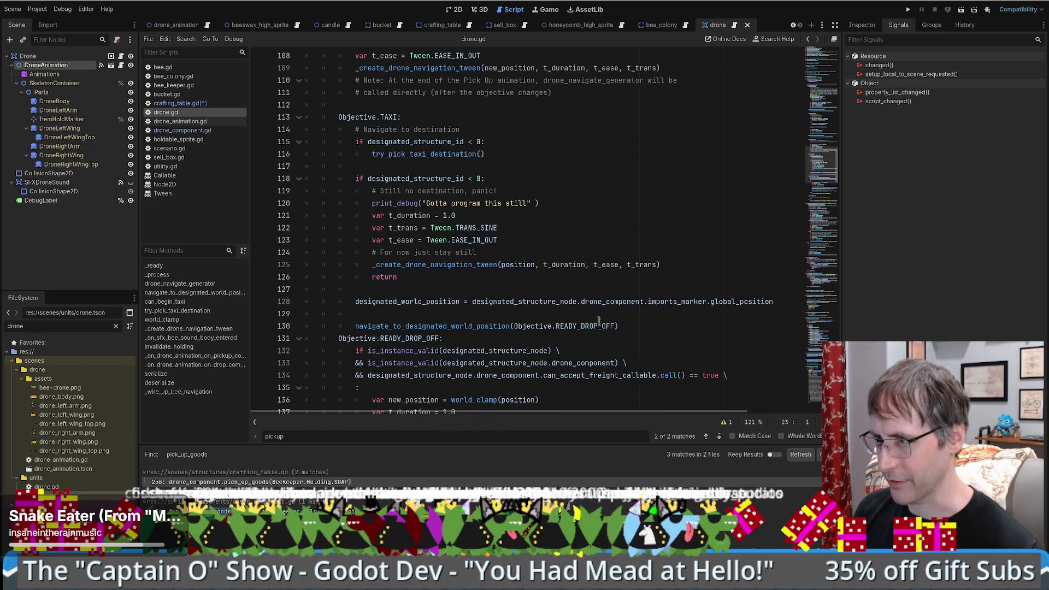
{"action": "scroll", "coordinate": [603, 322], "scroll_direction": "down", "scroll_amount": 4}
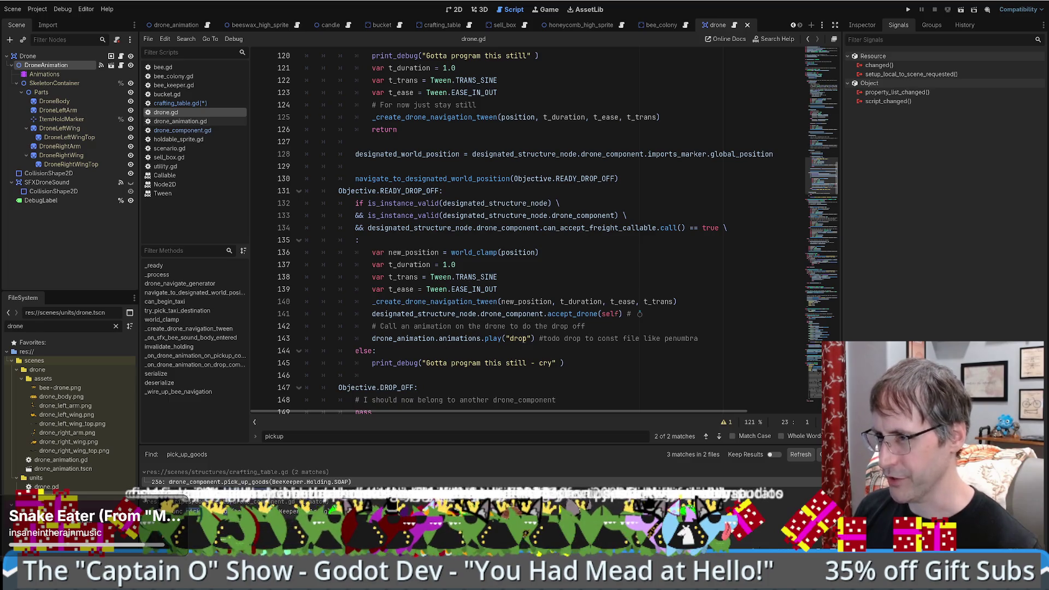
{"action": "scroll", "coordinate": [508, 277], "scroll_direction": "down", "scroll_amount": 2}
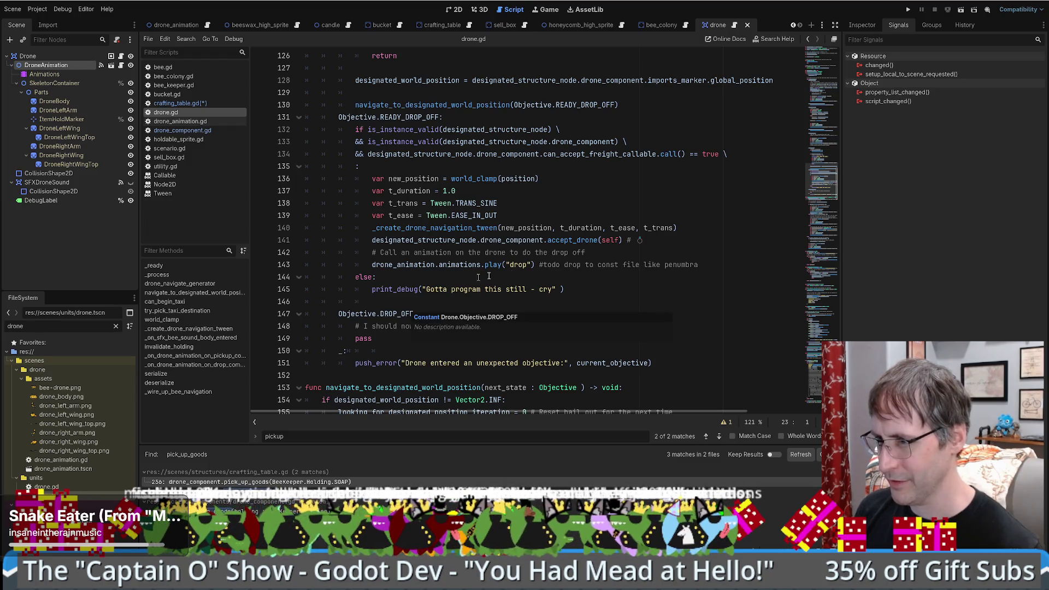
{"action": "double_click", "coordinate": [399, 313]}
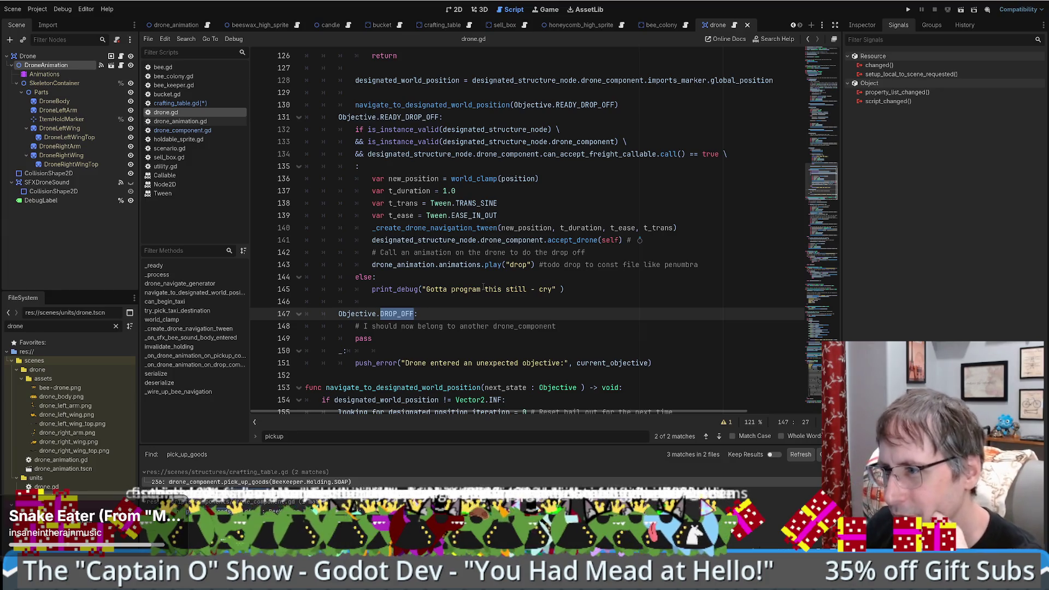
{"action": "key", "text": "alt+Left"}
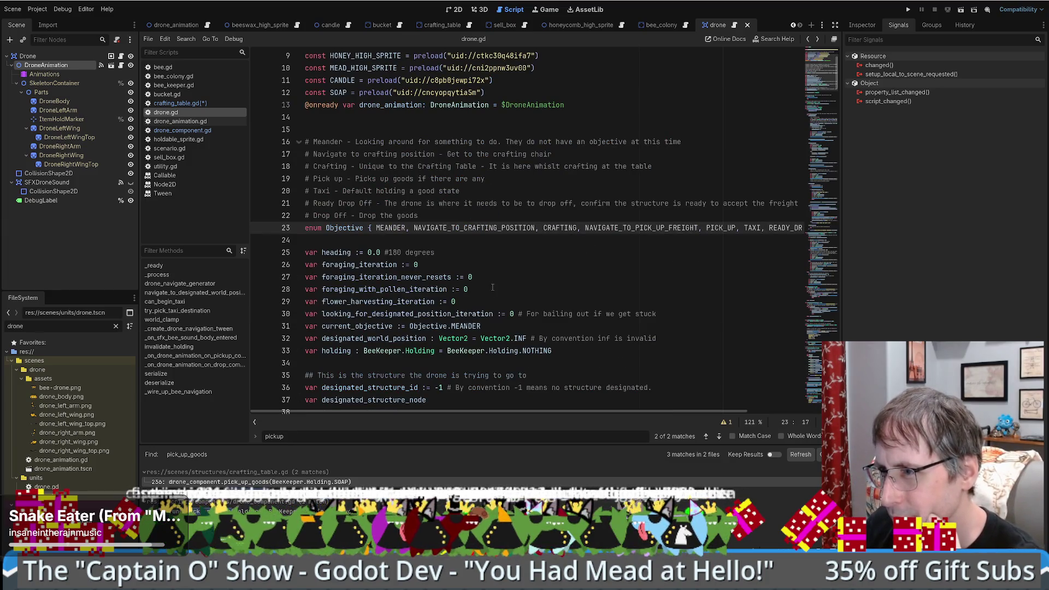
{"action": "key", "text": "alt+Left"}
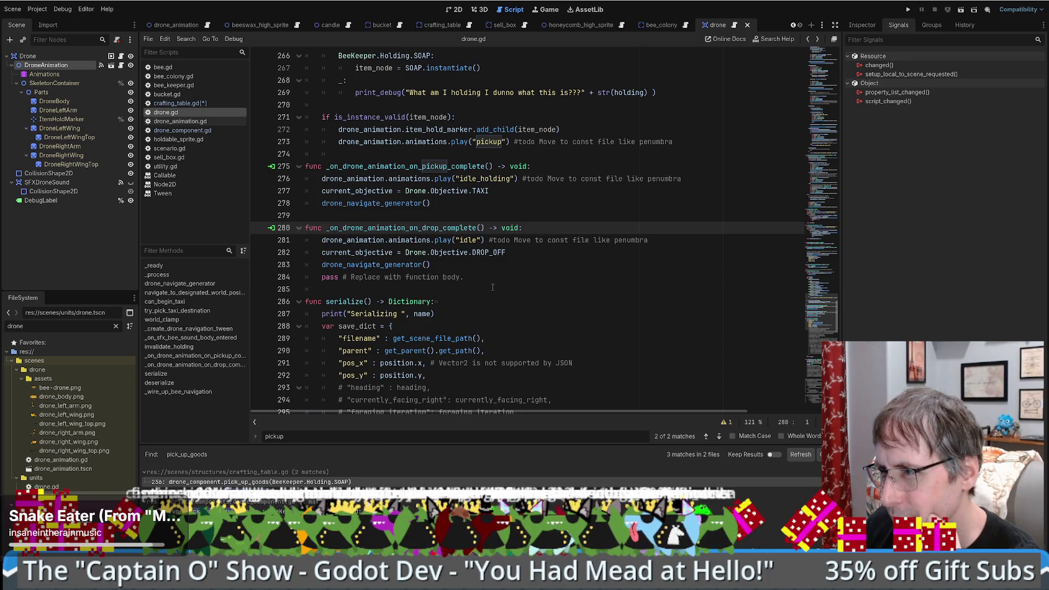
{"action": "key", "text": "ctrl+z"}
{"action": "key", "text": "ctrl+z"}
{"action": "key", "text": "ctrl+z"}
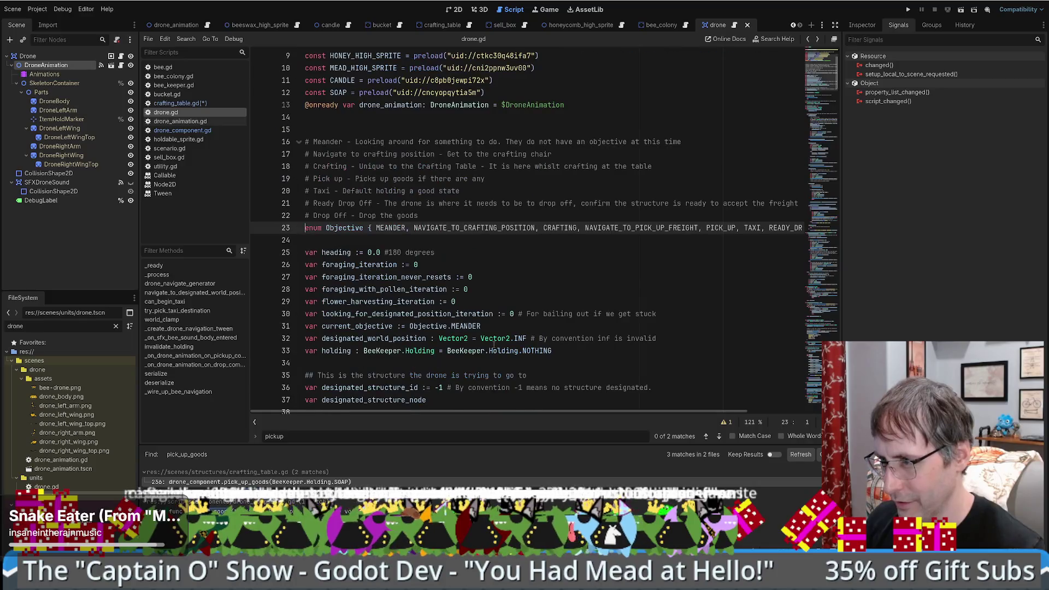
{"action": "key", "text": "ctrl+z"}
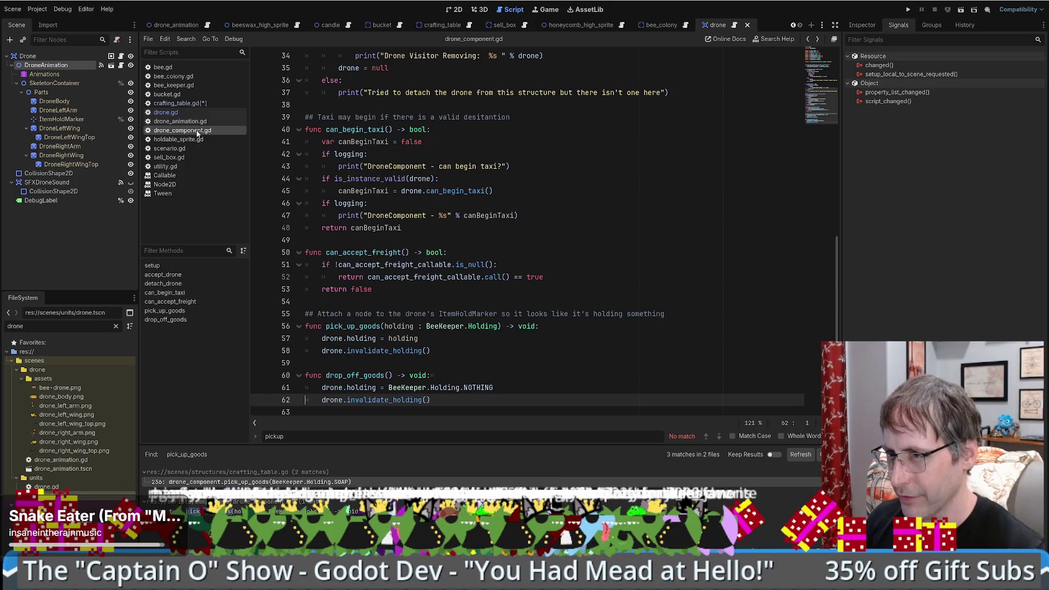
{"action": "left_click", "coordinate": [200, 103]}
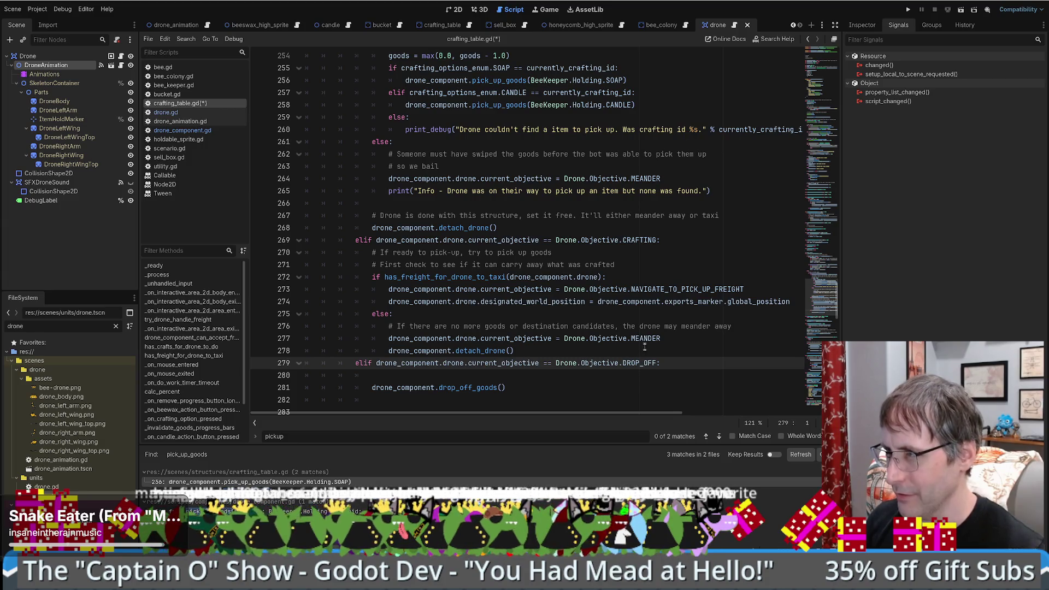
{"action": "left_click", "coordinate": [733, 25]}
{"action": "scroll", "coordinate": [609, 293], "scroll_direction": "up", "scroll_amount": 10}
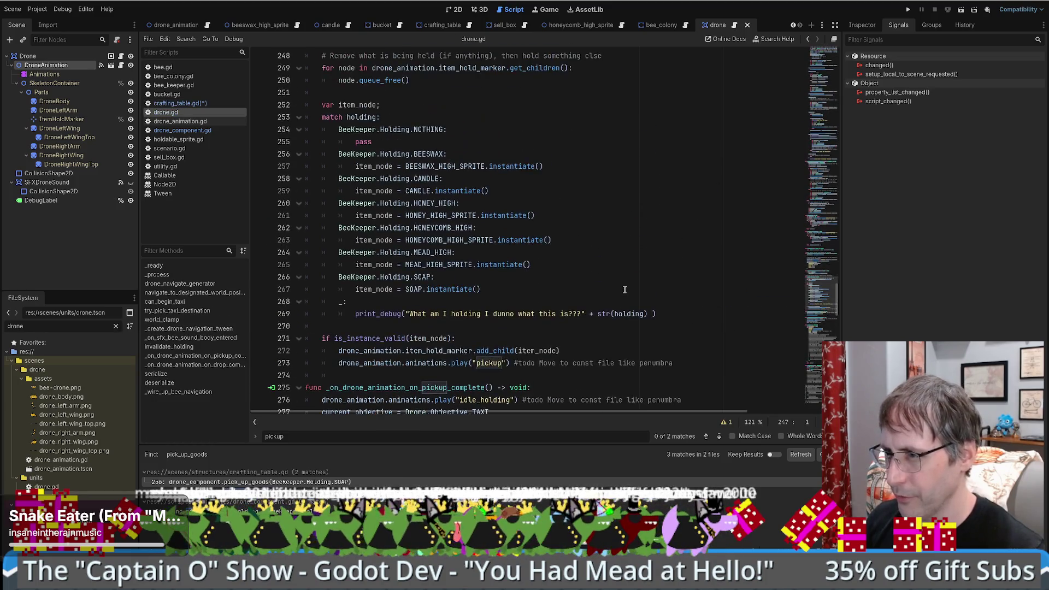
{"action": "mouse_move", "coordinate": [811, 252]}
{"action": "left_mouse_down"}
{"action": "mouse_move", "coordinate": [852, 209]}
{"action": "mouse_move", "coordinate": [857, 133]}
{"action": "mouse_move", "coordinate": [861, 179]}
{"action": "left_mouse_up"}
{"action": "left_click_drag", "start_coordinate": [484, 266], "coordinate": [548, 266]}
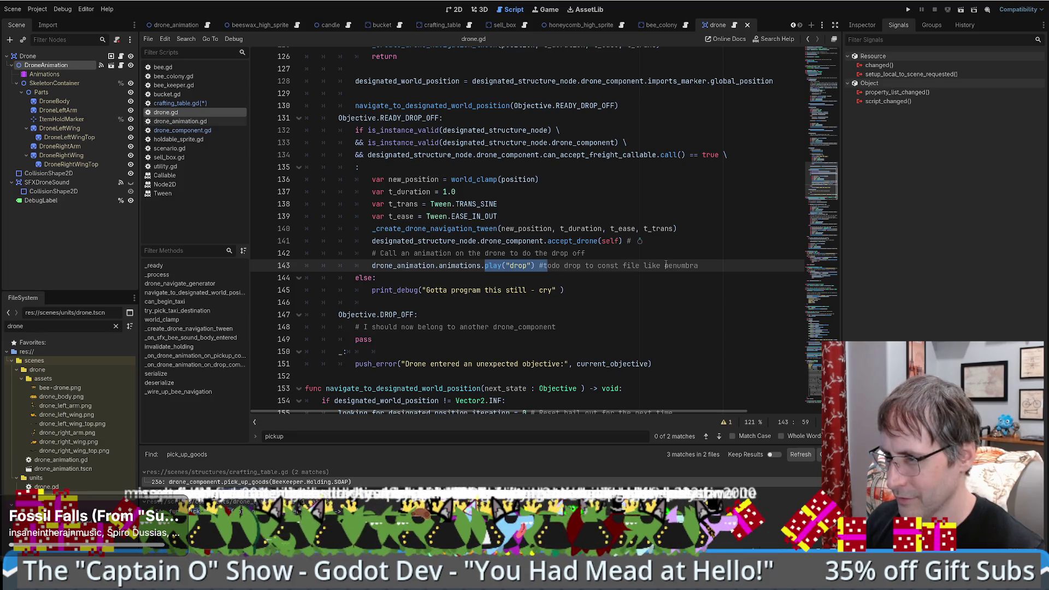
{"action": "left_click", "coordinate": [704, 266]}
Step: Inspect navigate_to_designated_world_position and its current_objective assignment on line 166, then return
{"action": "scroll", "coordinate": [686, 268], "scroll_direction": "up", "scroll_amount": 1}
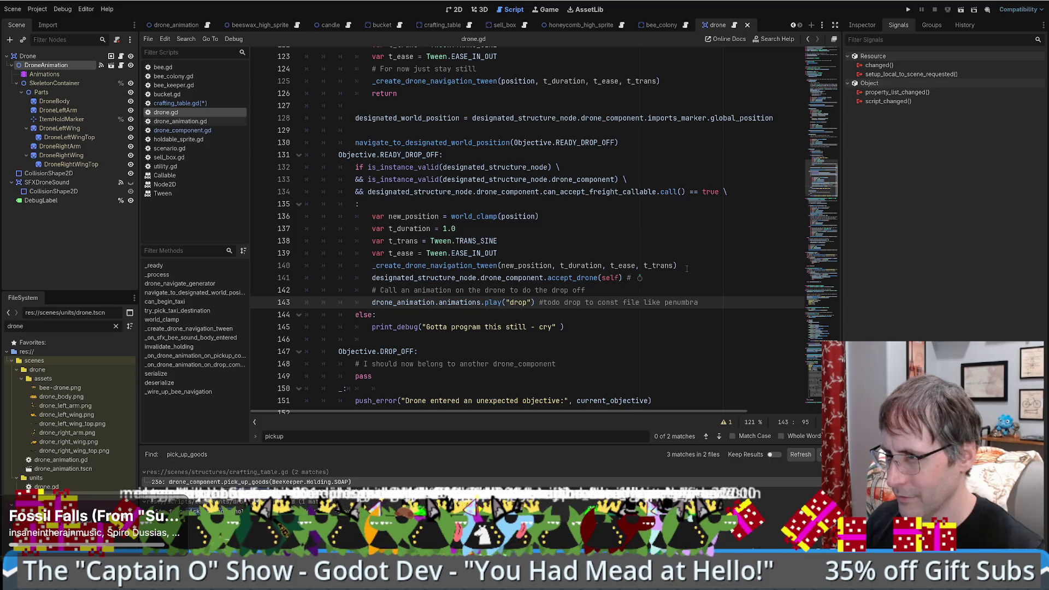
{"action": "scroll", "coordinate": [686, 268], "scroll_direction": "up", "scroll_amount": 2}
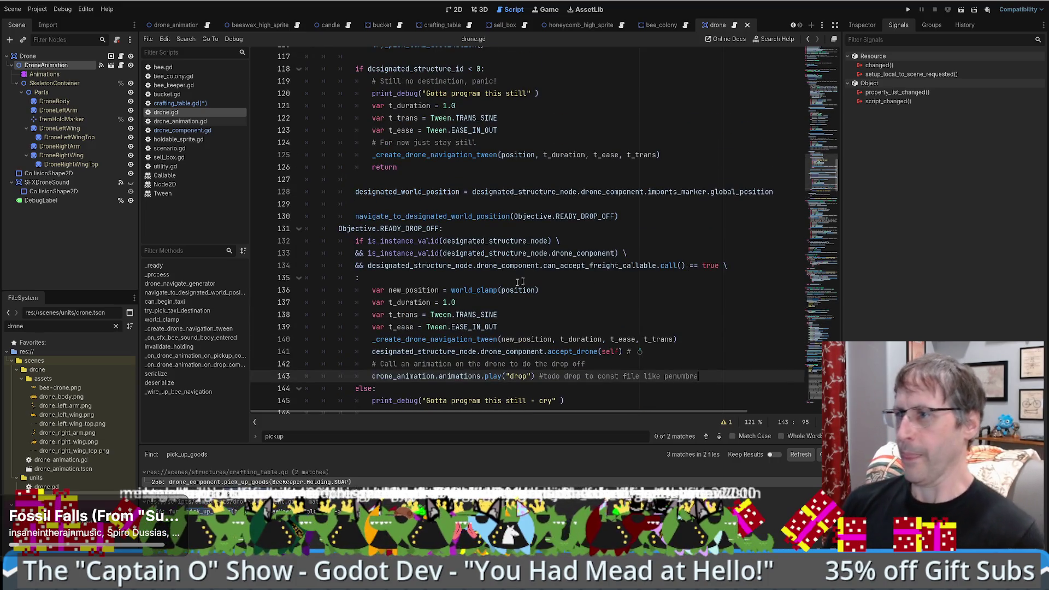
{"action": "scroll", "coordinate": [524, 282], "scroll_direction": "down", "scroll_amount": 2}
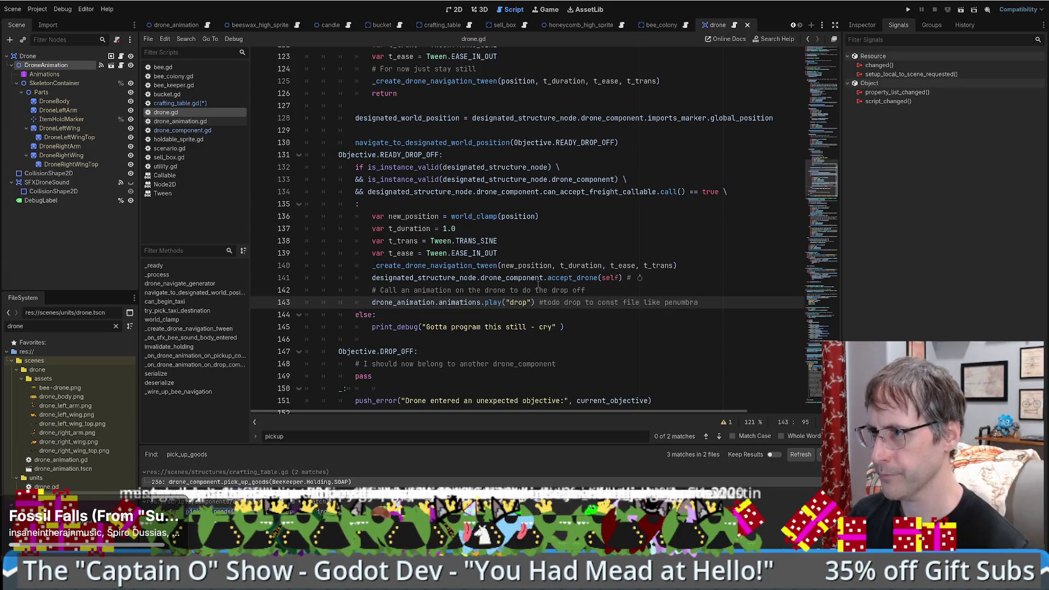
{"action": "scroll", "coordinate": [586, 211], "scroll_direction": "up", "scroll_amount": 7}
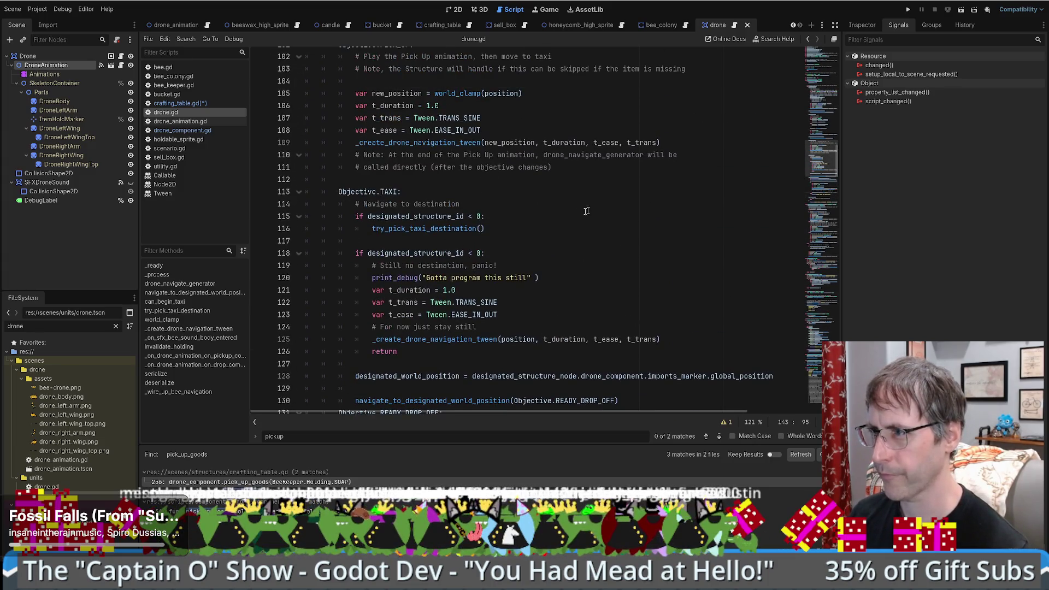
{"action": "scroll", "coordinate": [586, 210], "scroll_direction": "up", "scroll_amount": 4}
{"action": "scroll", "coordinate": [557, 189], "scroll_direction": "up", "scroll_amount": 7}
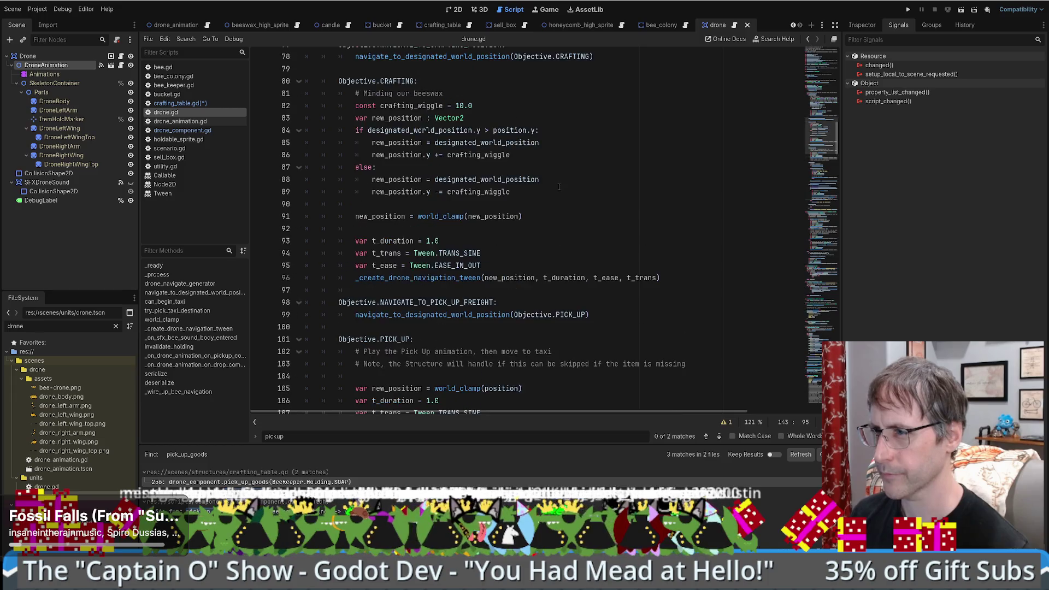
{"action": "scroll", "coordinate": [560, 185], "scroll_direction": "up", "scroll_amount": 3}
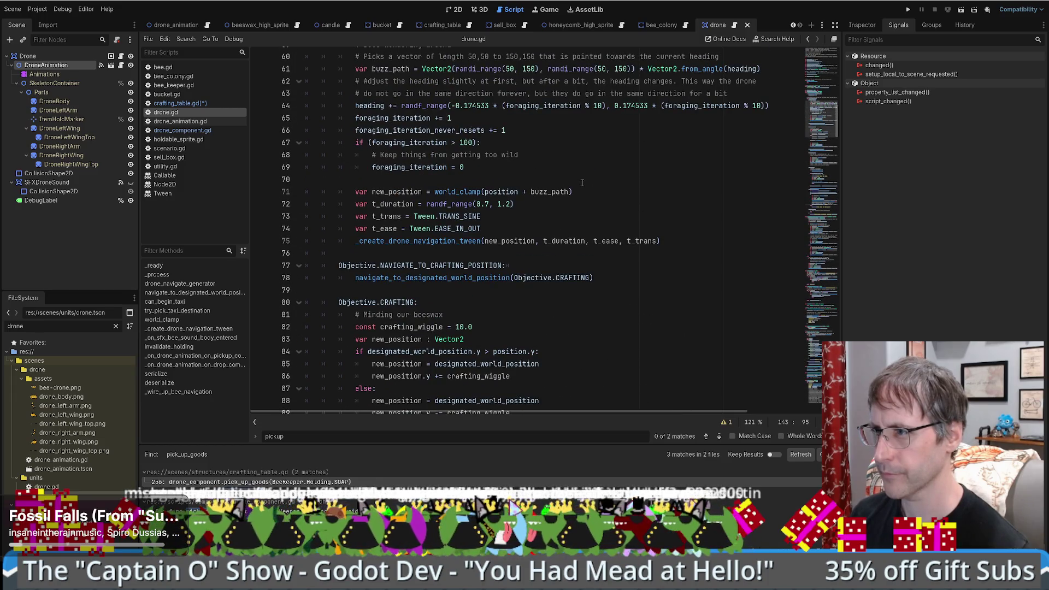
{"action": "scroll", "coordinate": [582, 183], "scroll_direction": "up", "scroll_amount": 9}
{"action": "scroll", "coordinate": [567, 190], "scroll_direction": "down", "scroll_amount": 12}
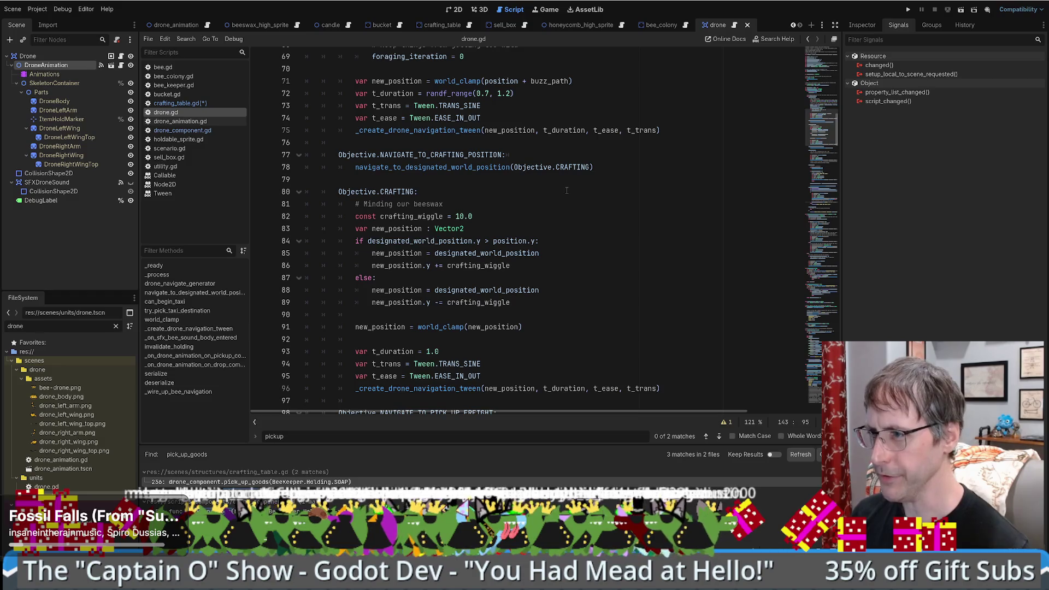
{"action": "left_click", "coordinate": [467, 166], "text": "ctrl"}
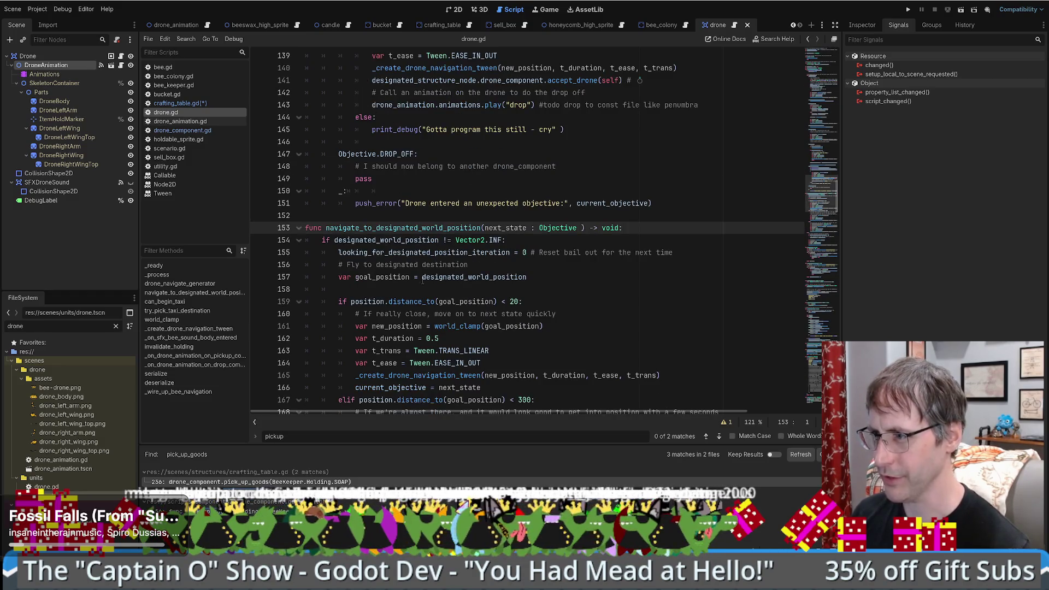
{"action": "scroll", "coordinate": [520, 271], "scroll_direction": "down", "scroll_amount": 2}
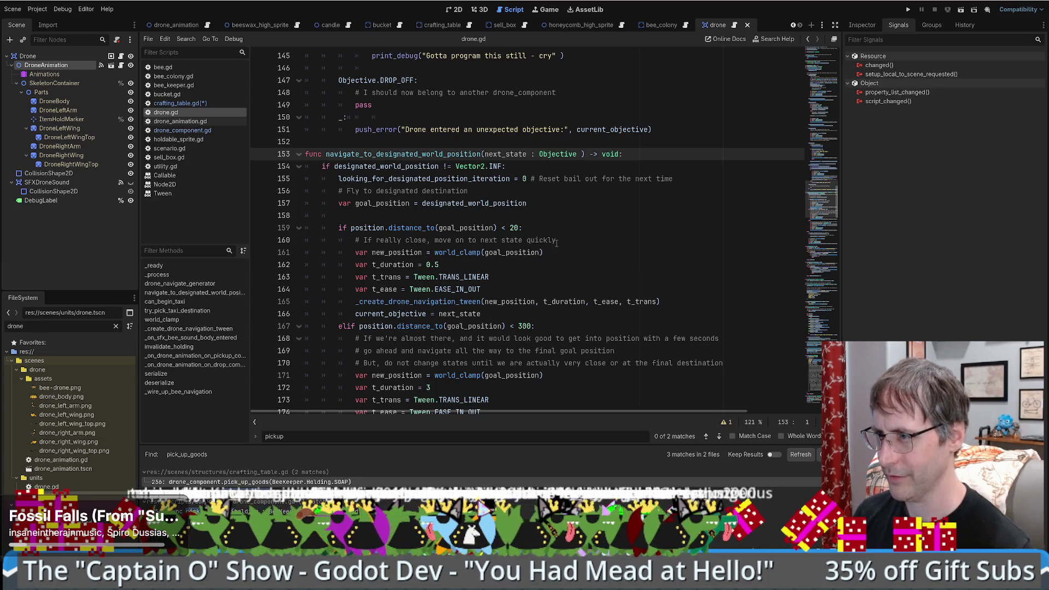
{"action": "left_click_drag", "start_coordinate": [355, 314], "coordinate": [433, 314]}
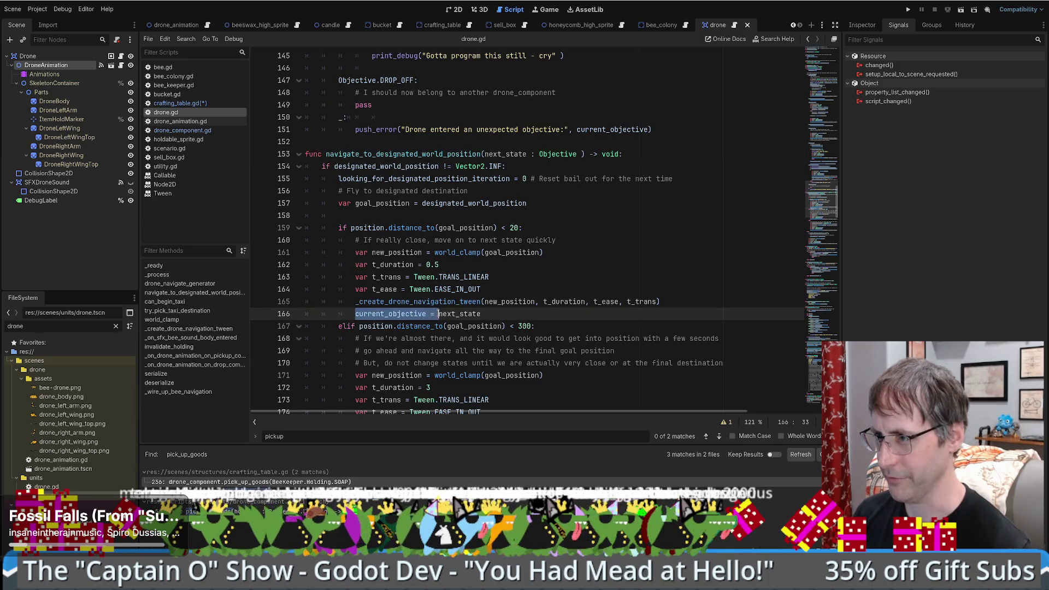
{"action": "key", "text": "alt+Left"}
{"action": "scroll", "coordinate": [529, 303], "scroll_direction": "down", "scroll_amount": 6}
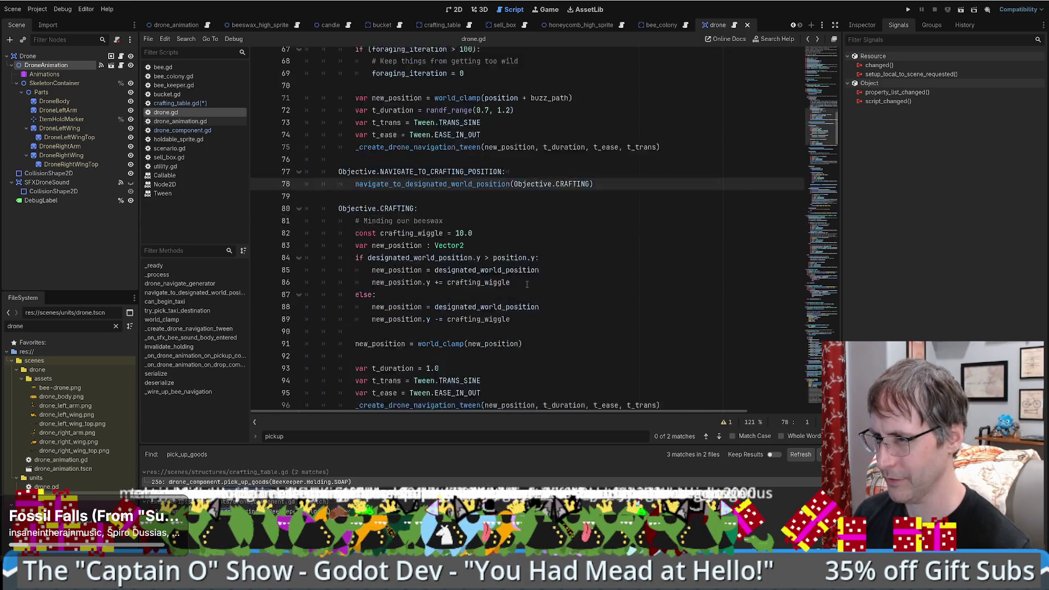
{"action": "scroll", "coordinate": [528, 303], "scroll_direction": "down", "scroll_amount": 6}
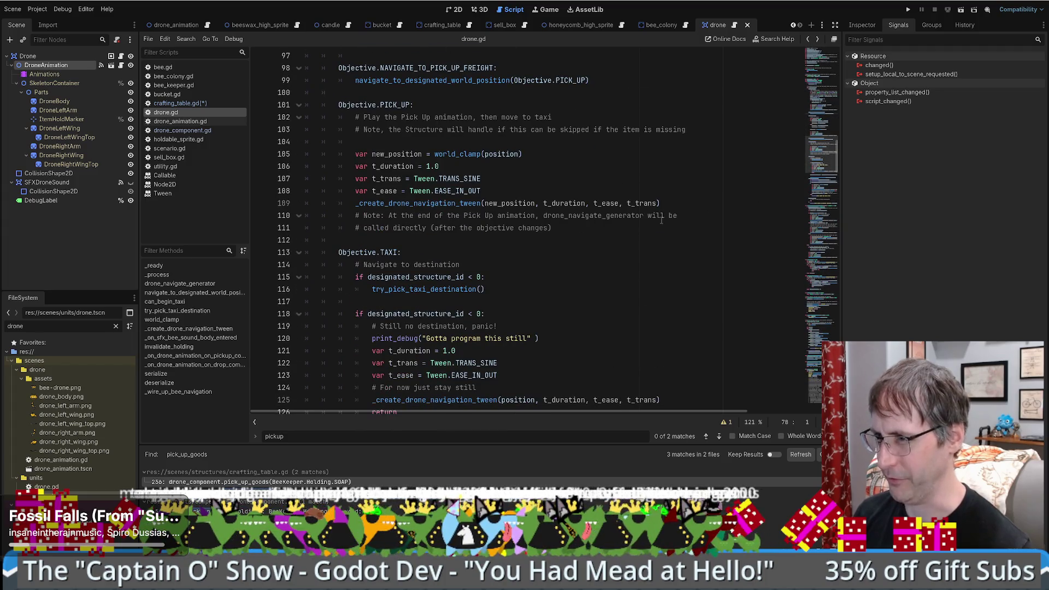
{"action": "scroll", "coordinate": [570, 270], "scroll_direction": "down", "scroll_amount": 2}
{"action": "scroll", "coordinate": [566, 270], "scroll_direction": "down", "scroll_amount": 5}
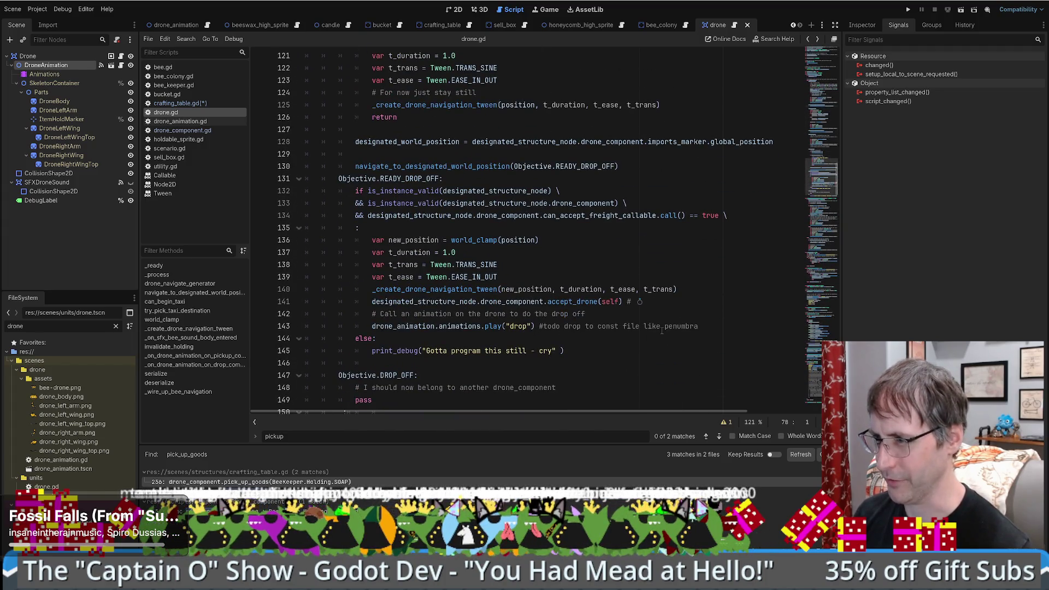
Step: Add current_objective = Objective.DROP_OFF on line 144, right after the drop animation call
{"action": "left_click", "coordinate": [704, 326]}
{"action": "key", "text": "Return"}
{"action": "type", "text": "current_objective = "}
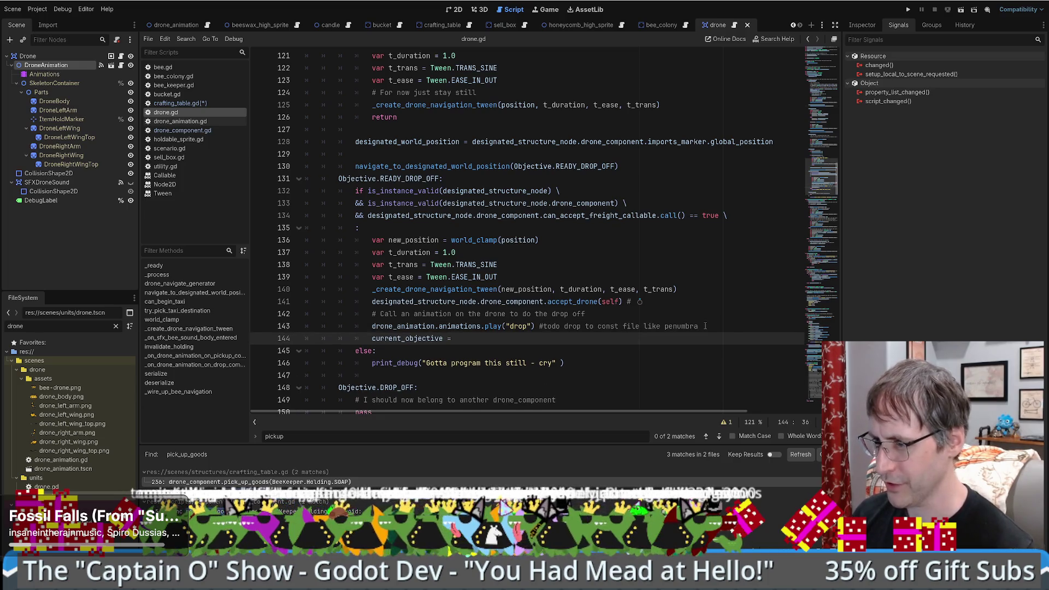
{"action": "type", "text": "Objective."}
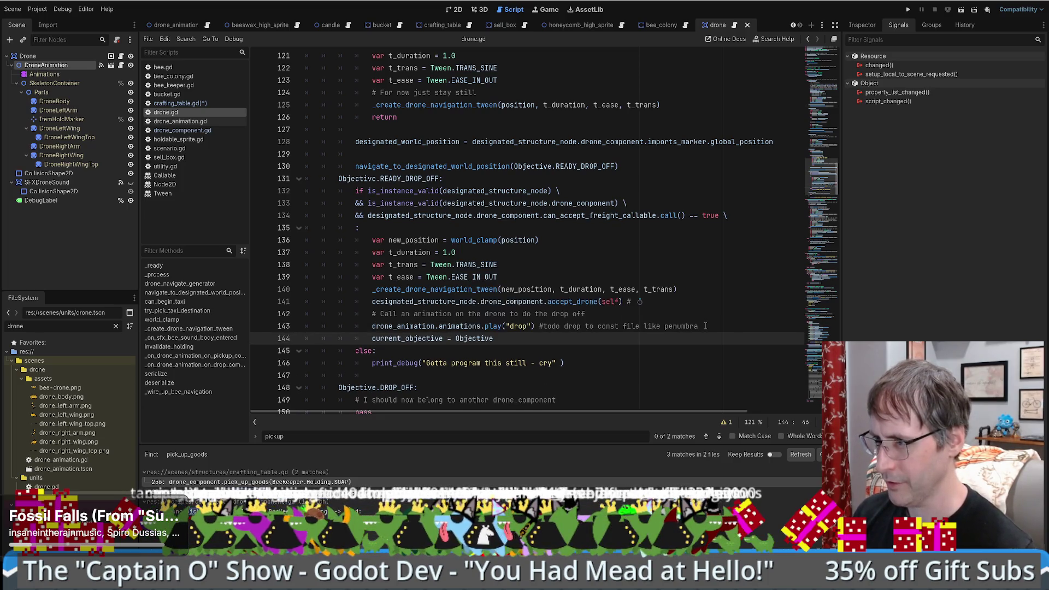
{"action": "type", "text": "DR"}
{"action": "key", "text": "Return"}
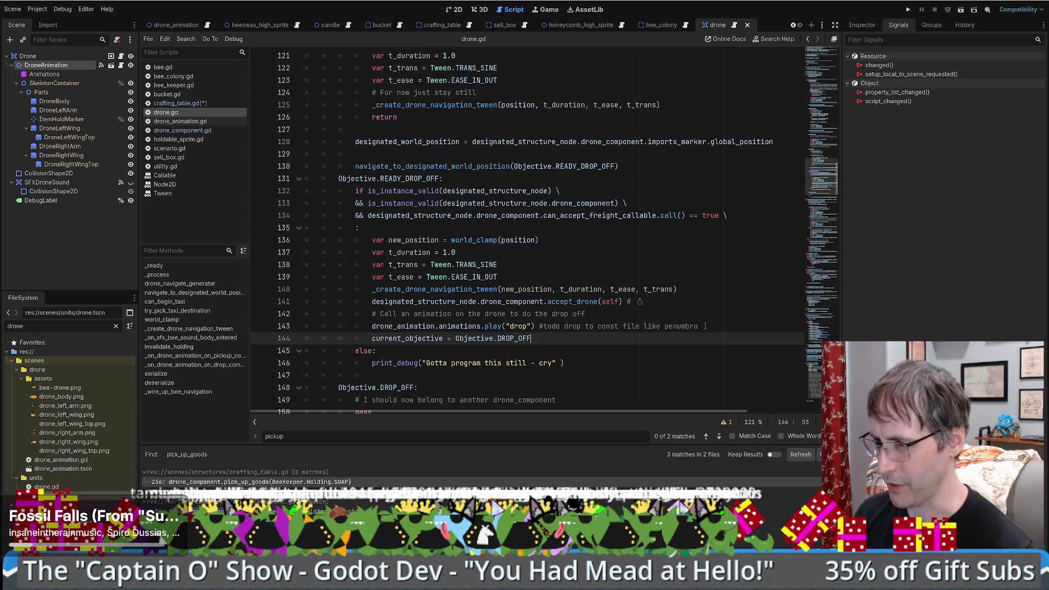
{"action": "scroll", "coordinate": [516, 217], "scroll_direction": "down", "scroll_amount": 3}
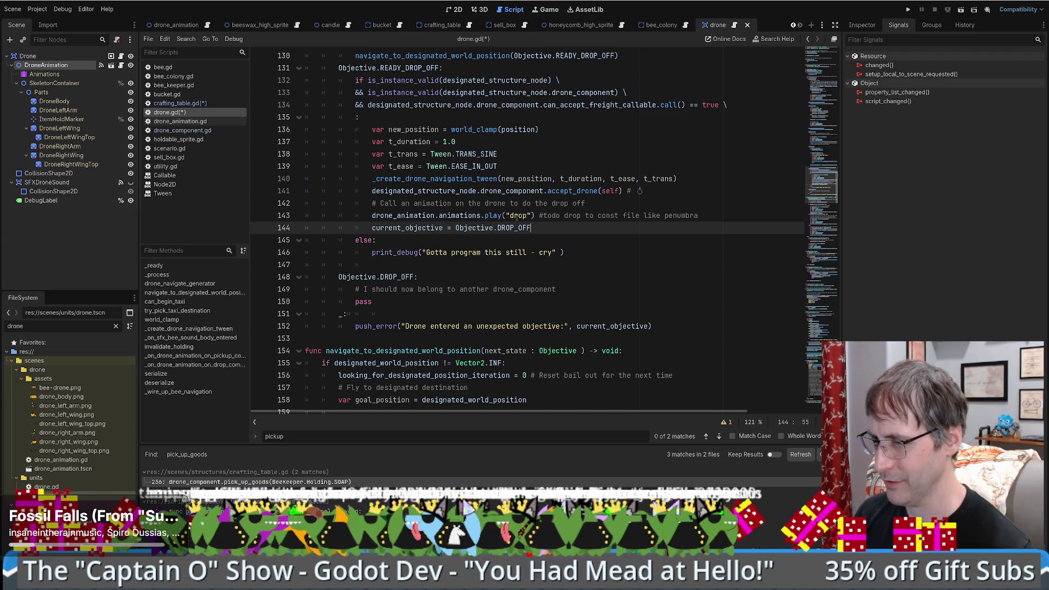
{"action": "left_click_drag", "start_coordinate": [418, 227], "coordinate": [540, 228]}
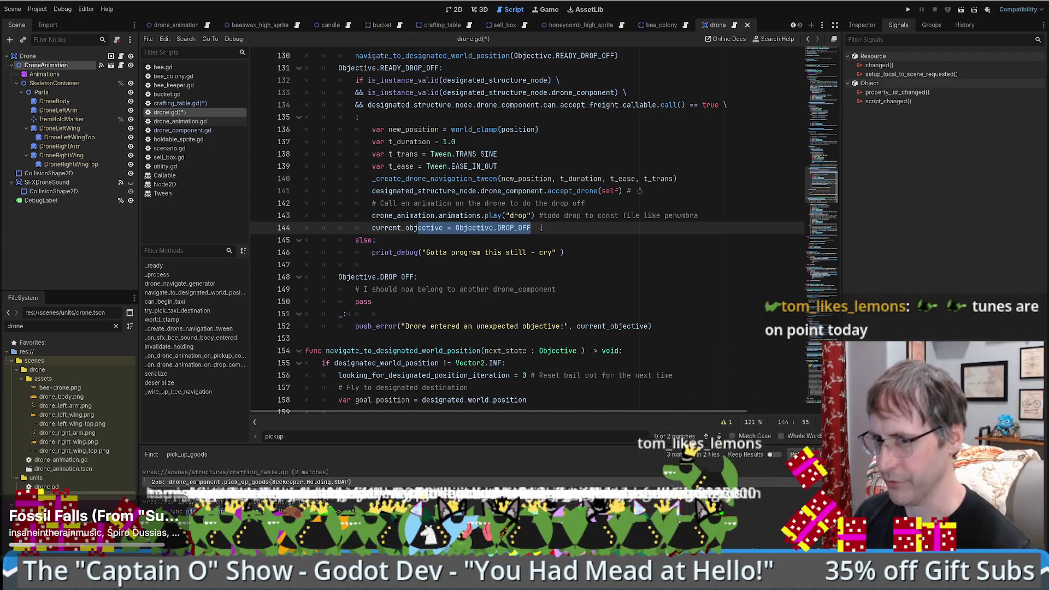
{"action": "left_click", "coordinate": [540, 227]}
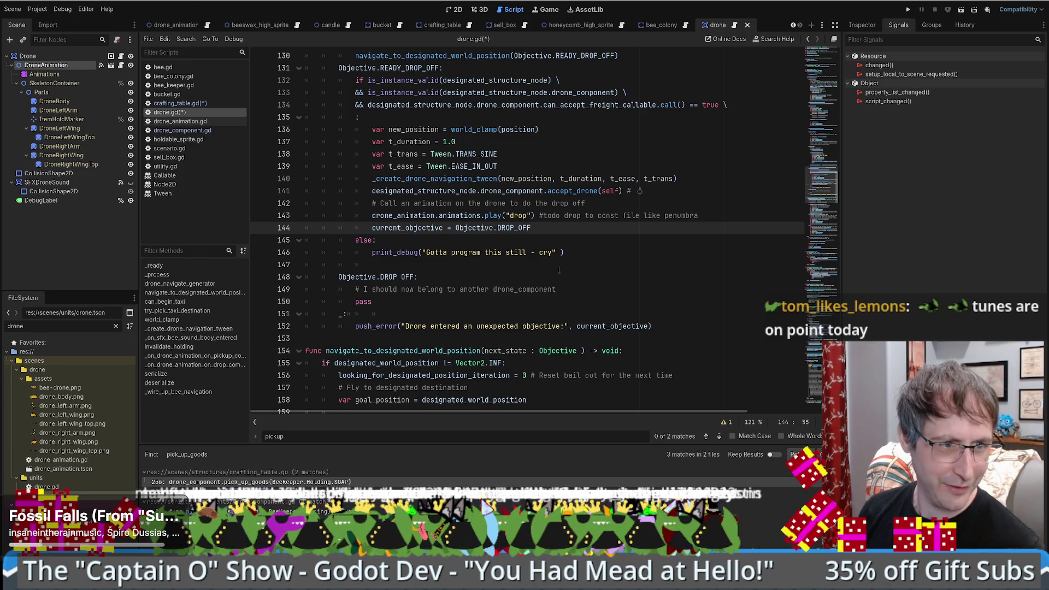
{"action": "scroll", "coordinate": [645, 233], "scroll_direction": "up", "scroll_amount": 5}
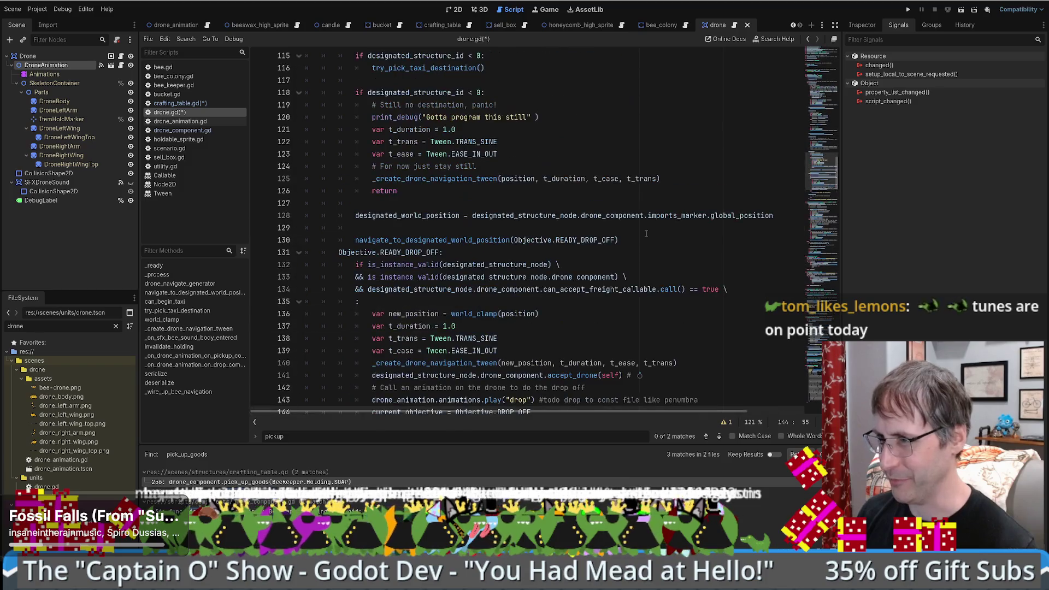
{"action": "scroll", "coordinate": [650, 234], "scroll_direction": "down", "scroll_amount": 5}
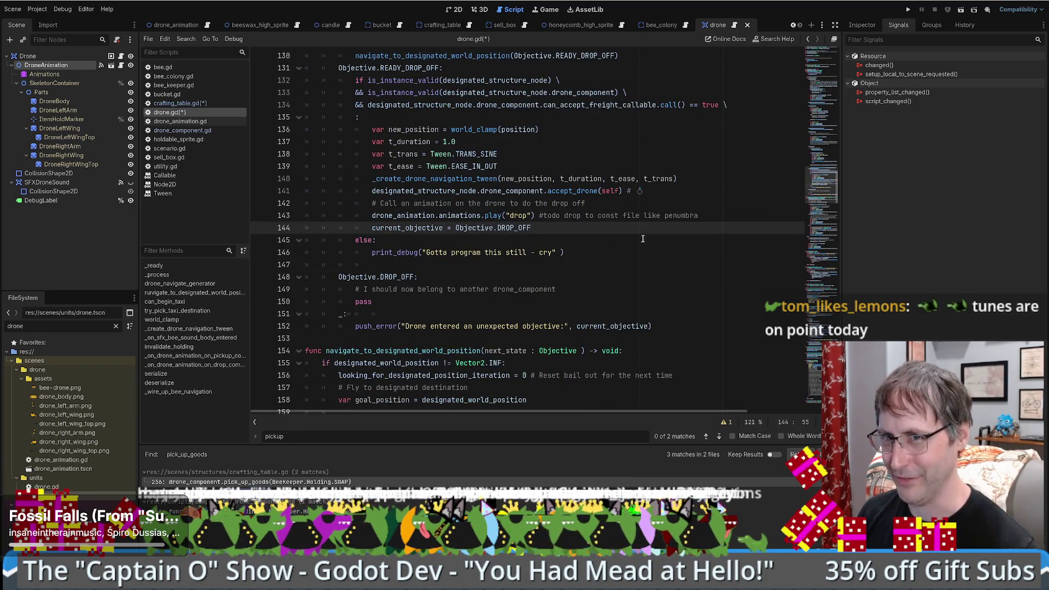
{"action": "scroll", "coordinate": [601, 259], "scroll_direction": "down", "scroll_amount": 3}
{"action": "scroll", "coordinate": [593, 250], "scroll_direction": "up", "scroll_amount": 3}
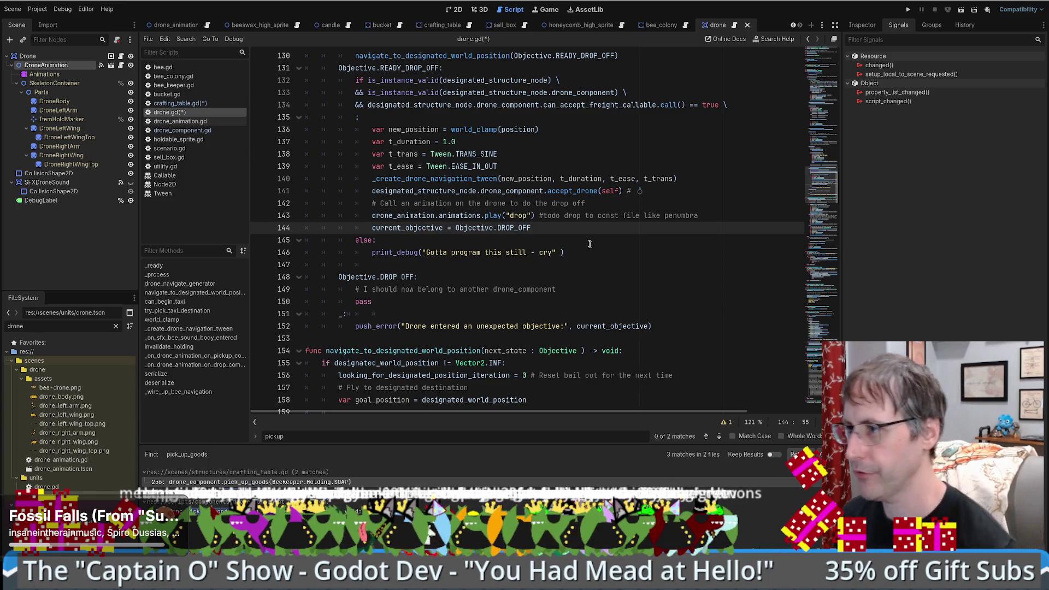
Step: Review line 144's assignment and the debug print, ending at the DROP_OFF case header
{"action": "triple_click", "coordinate": [382, 230]}
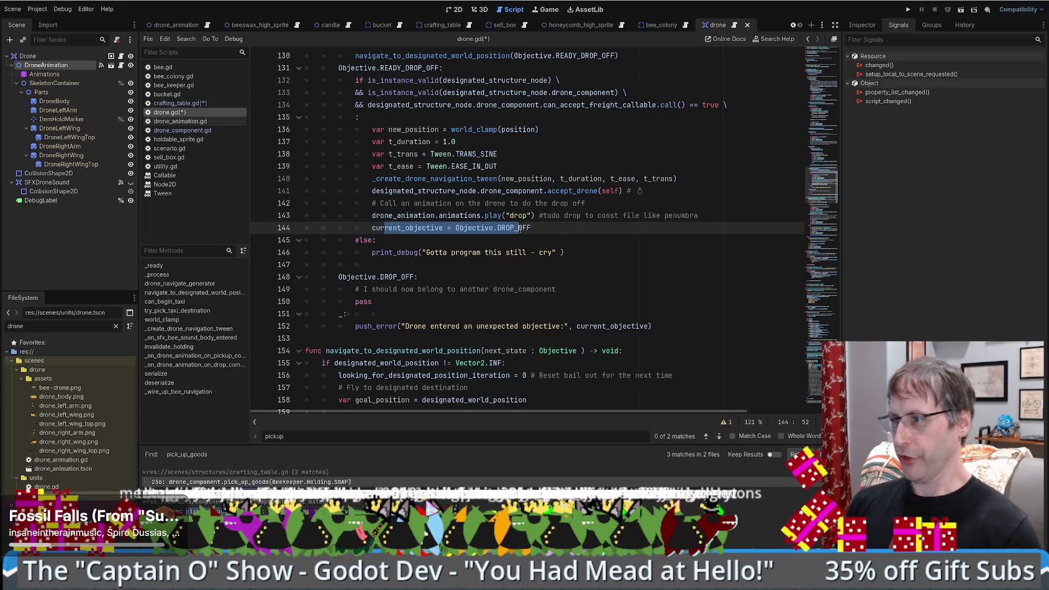
{"action": "left_click", "coordinate": [550, 225]}
{"action": "double_click", "coordinate": [545, 252]}
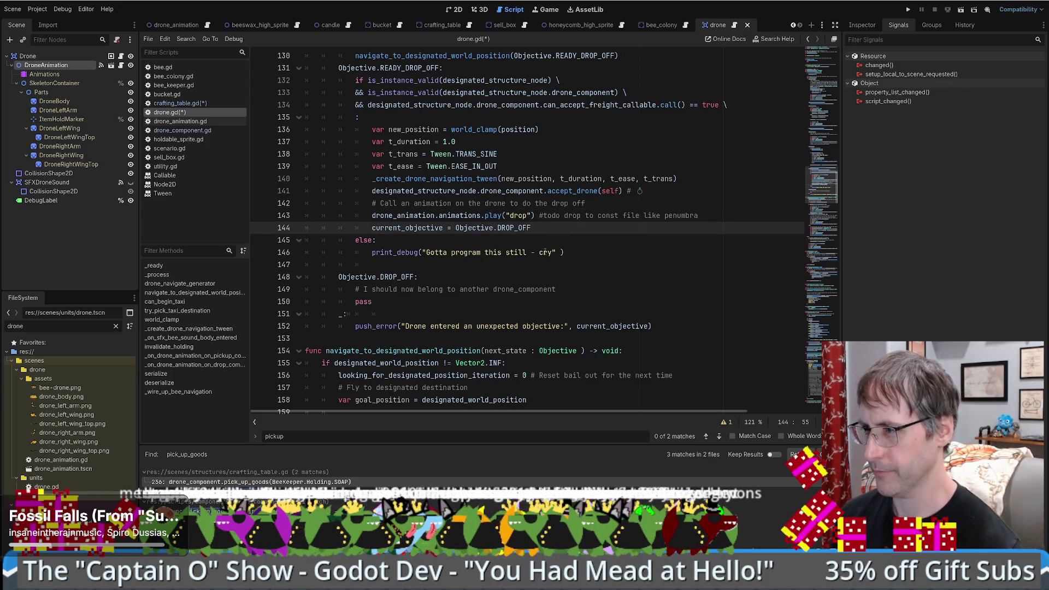
{"action": "left_click", "coordinate": [583, 299]}
{"action": "left_click", "coordinate": [593, 289]}
{"action": "left_click", "coordinate": [606, 244]}
{"action": "left_click", "coordinate": [606, 251]}
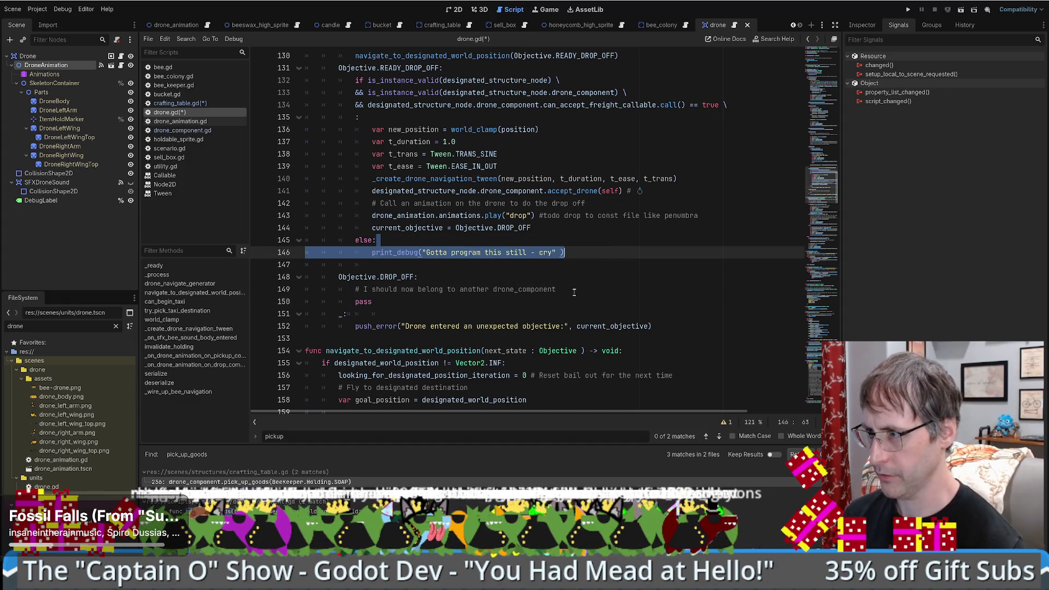
{"action": "left_click", "coordinate": [555, 289]}
{"action": "left_click", "coordinate": [583, 282]}
Step: Paste a debug print under DROP_OFF reading "The item has been dropped off by this point" and save
{"action": "key", "text": "Return"}
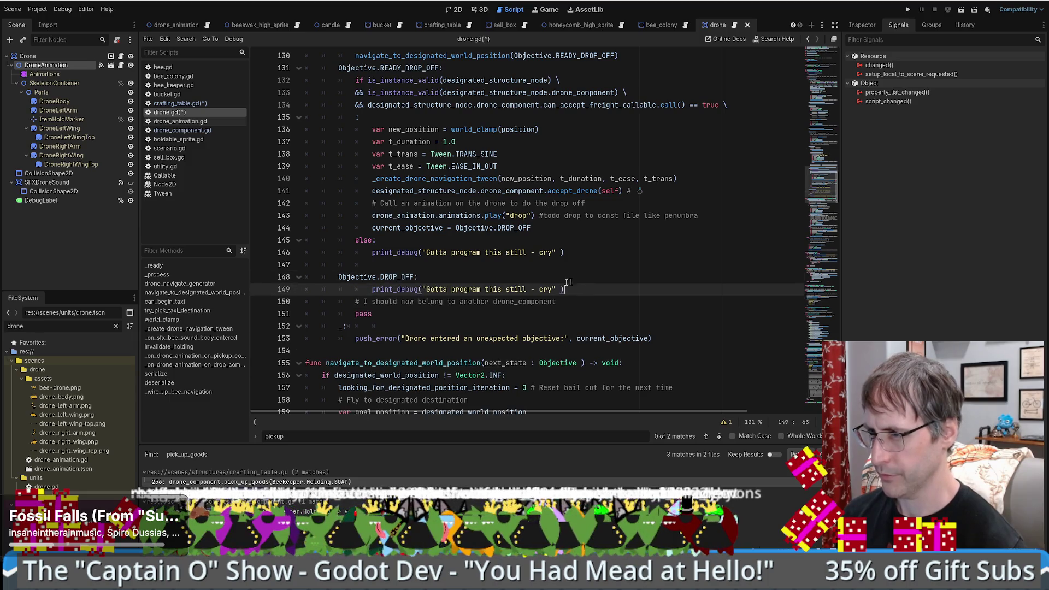
{"action": "key", "text": "ctrl+v"}
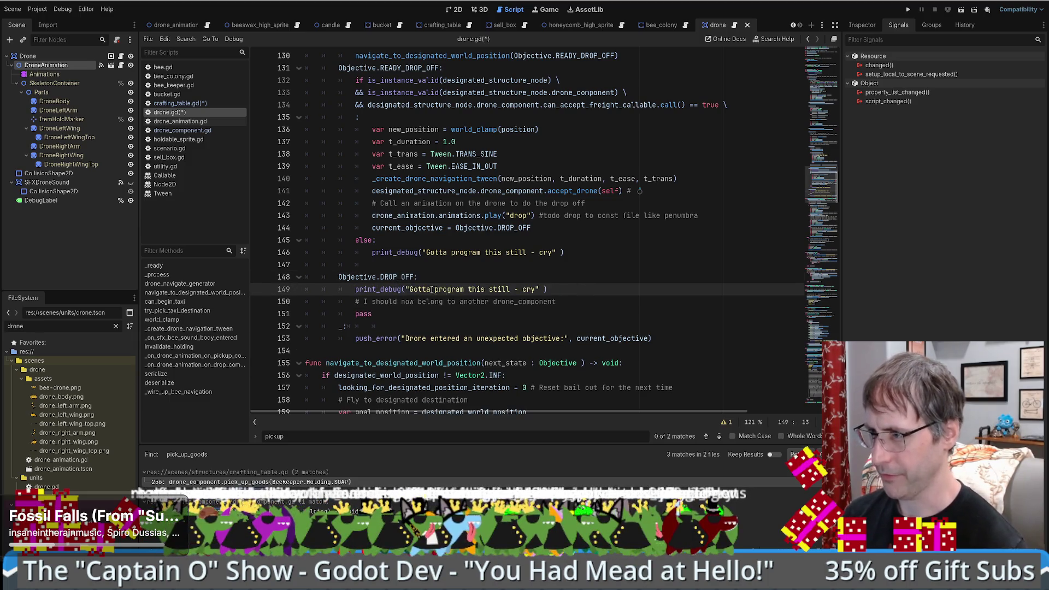
{"action": "left_click_drag", "start_coordinate": [535, 289], "coordinate": [409, 290]}
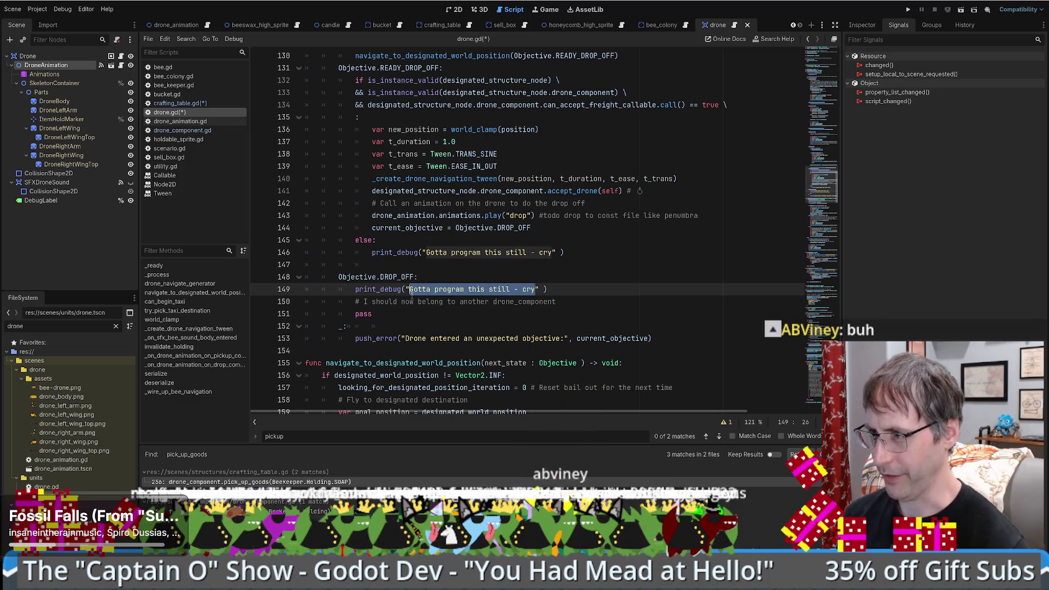
{"action": "type", "text": "The item has be"}
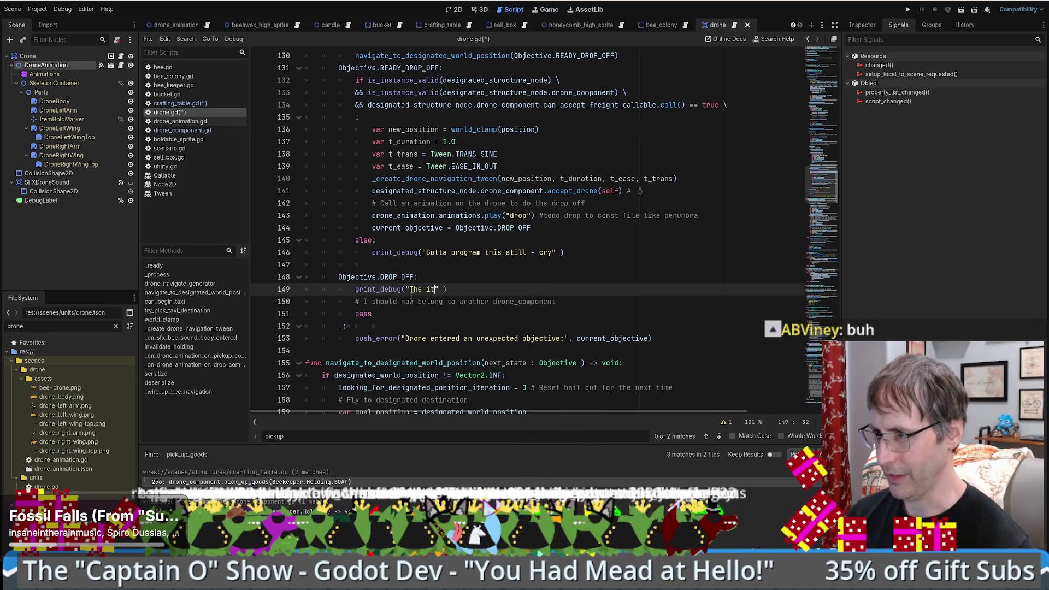
{"action": "type", "text": "en dropped off by this "}
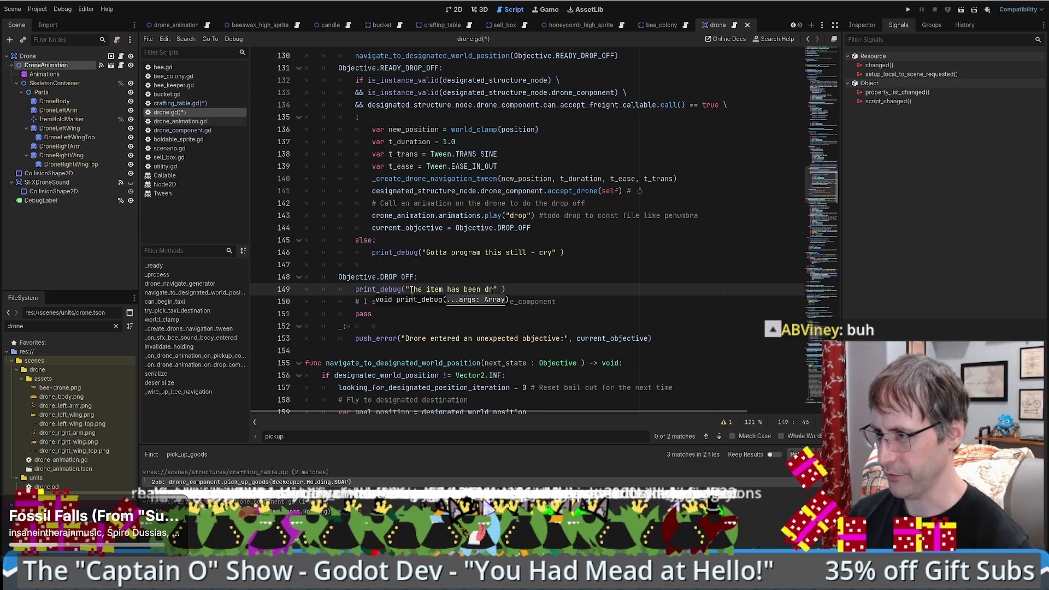
{"action": "type", "text": "point"}
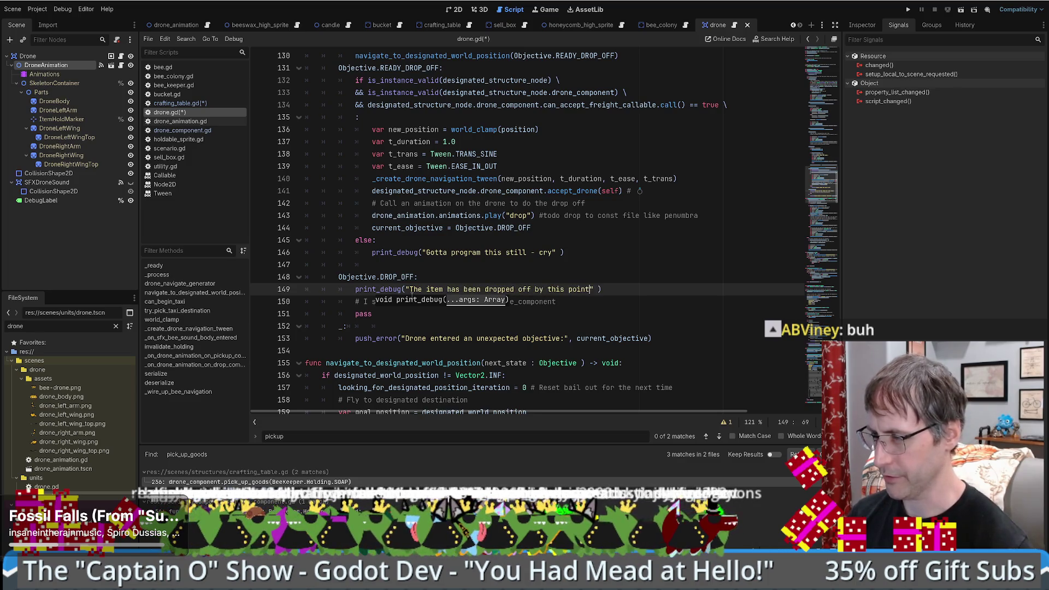
{"action": "key", "text": "ctrl+s"}
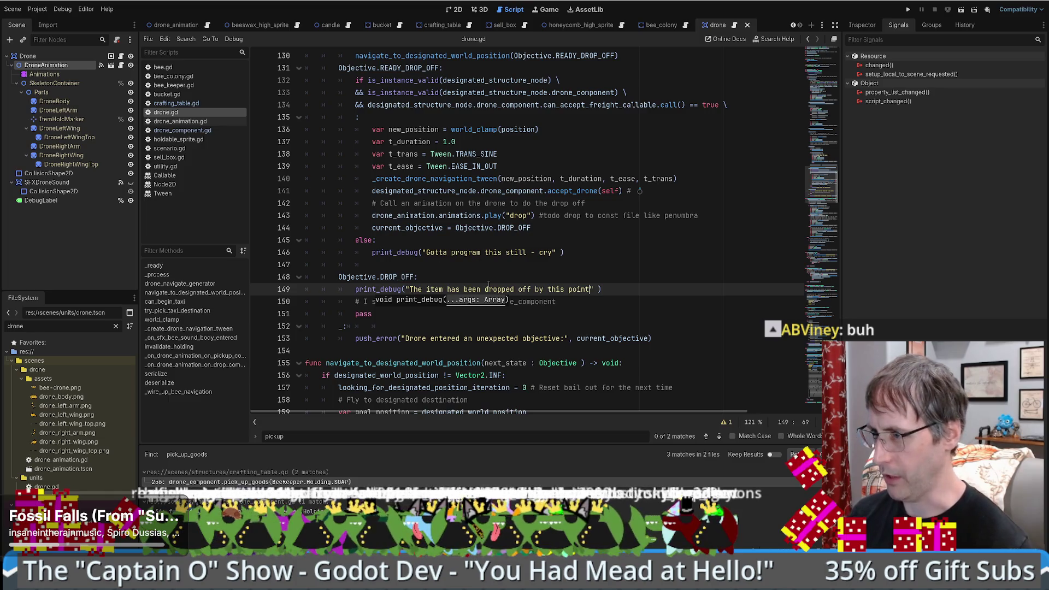
{"action": "scroll", "coordinate": [545, 252], "scroll_direction": "up", "scroll_amount": 1}
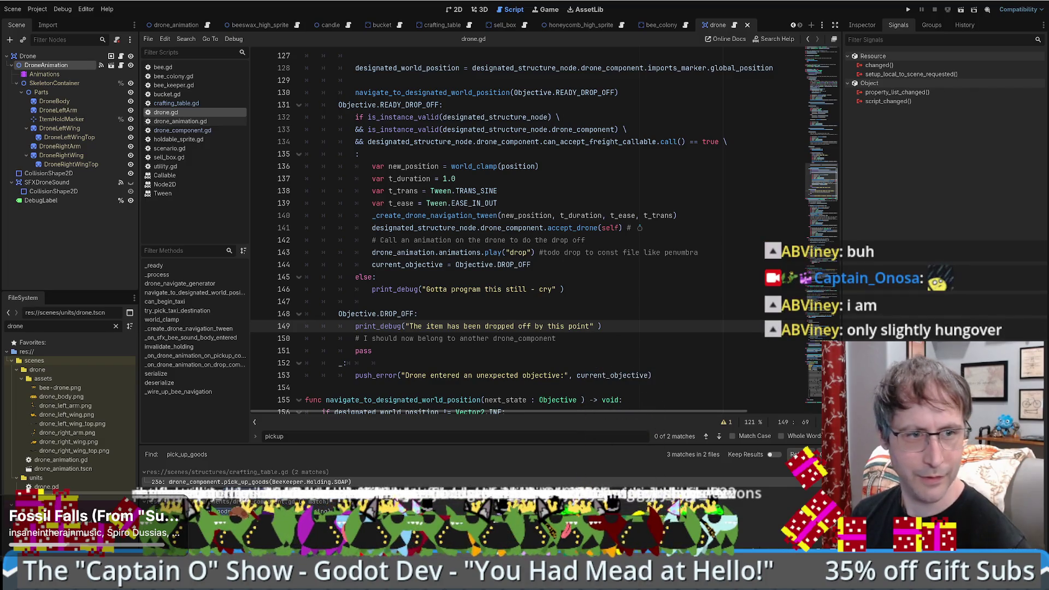
{"action": "scroll", "coordinate": [475, 263], "scroll_direction": "down", "scroll_amount": 2}
{"action": "scroll", "coordinate": [475, 262], "scroll_direction": "up", "scroll_amount": 2}
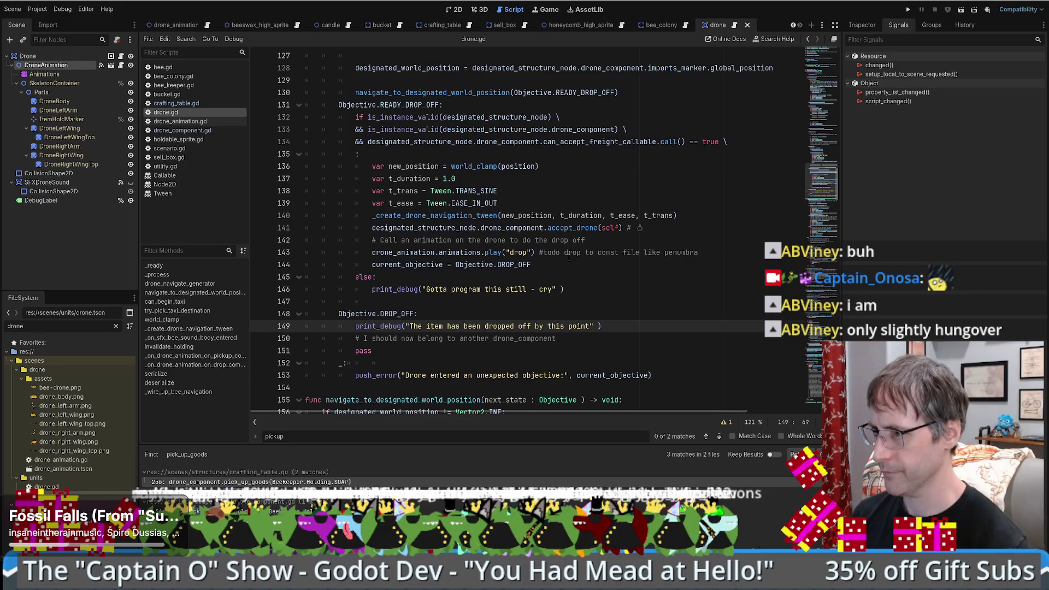
{"action": "left_click", "coordinate": [592, 288]}
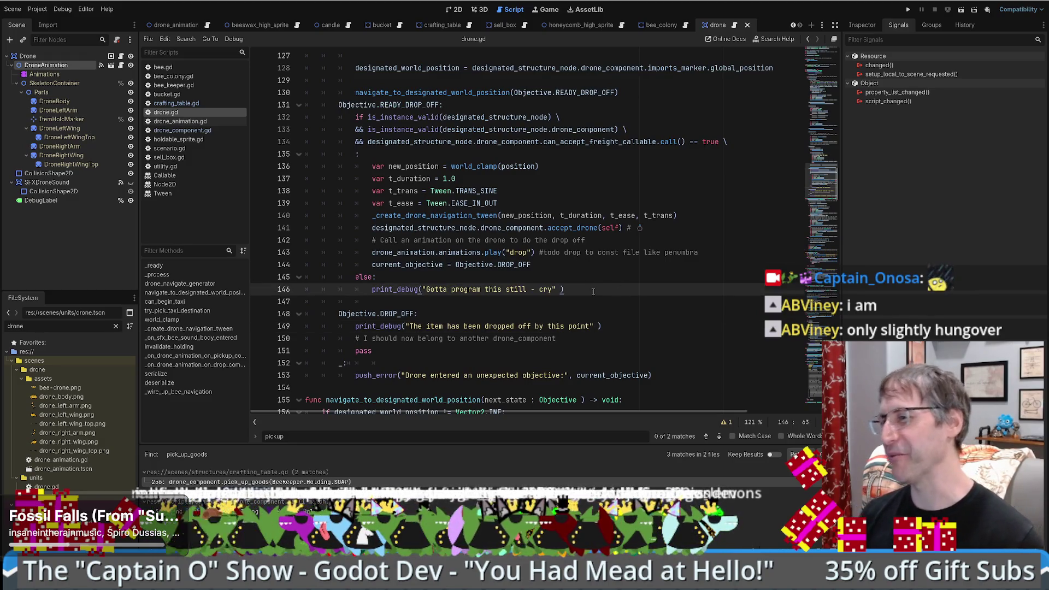
{"action": "scroll", "coordinate": [594, 290], "scroll_direction": "down", "scroll_amount": 4}
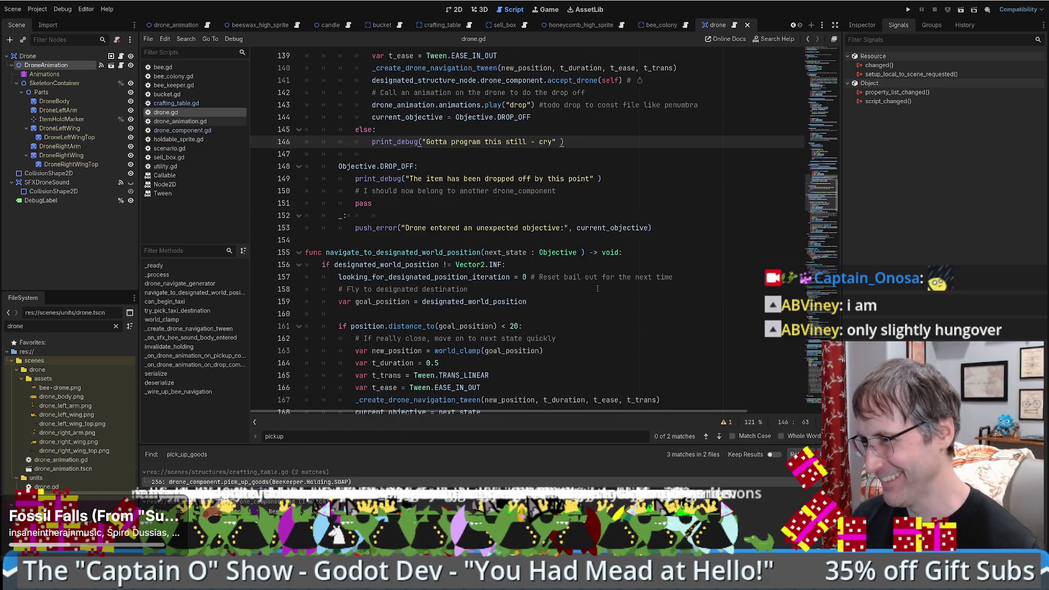
{"action": "scroll", "coordinate": [600, 289], "scroll_direction": "up", "scroll_amount": 3}
{"action": "scroll", "coordinate": [600, 290], "scroll_direction": "up", "scroll_amount": 3}
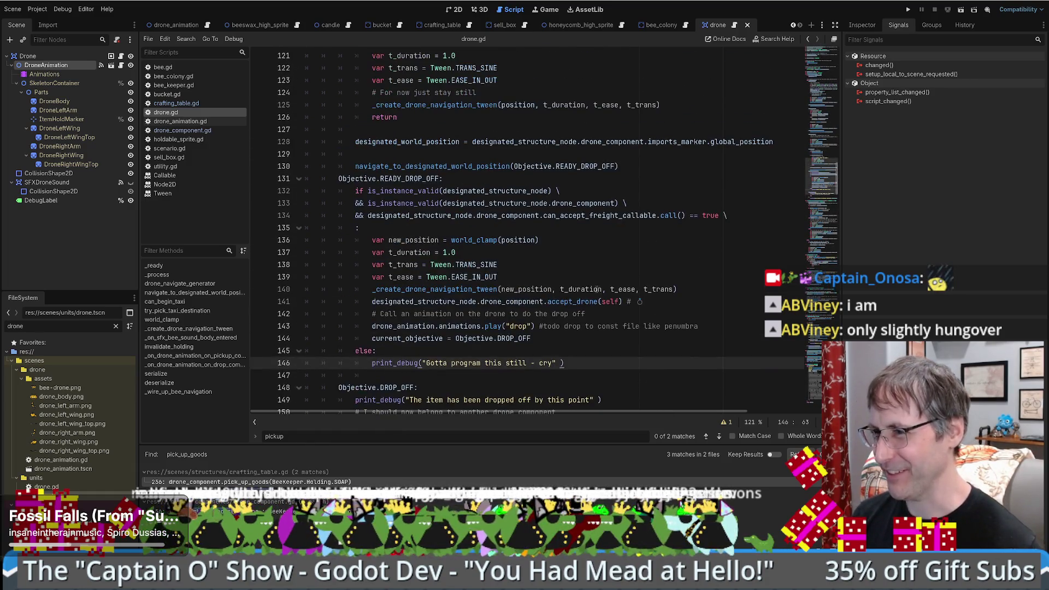
{"action": "scroll", "coordinate": [603, 276], "scroll_direction": "down", "scroll_amount": 4}
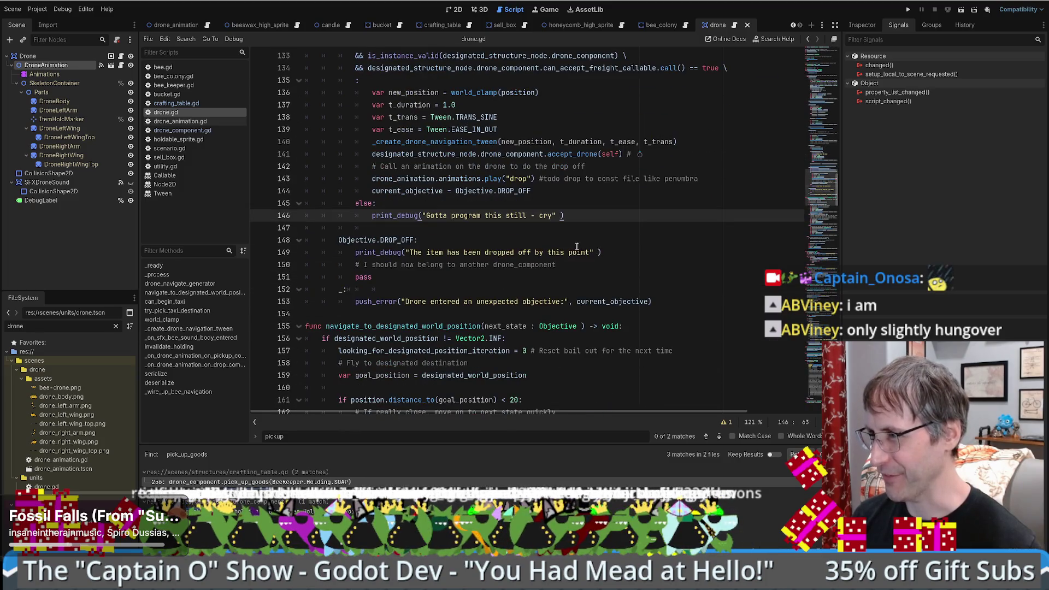
{"action": "scroll", "coordinate": [601, 247], "scroll_direction": "up", "scroll_amount": 1}
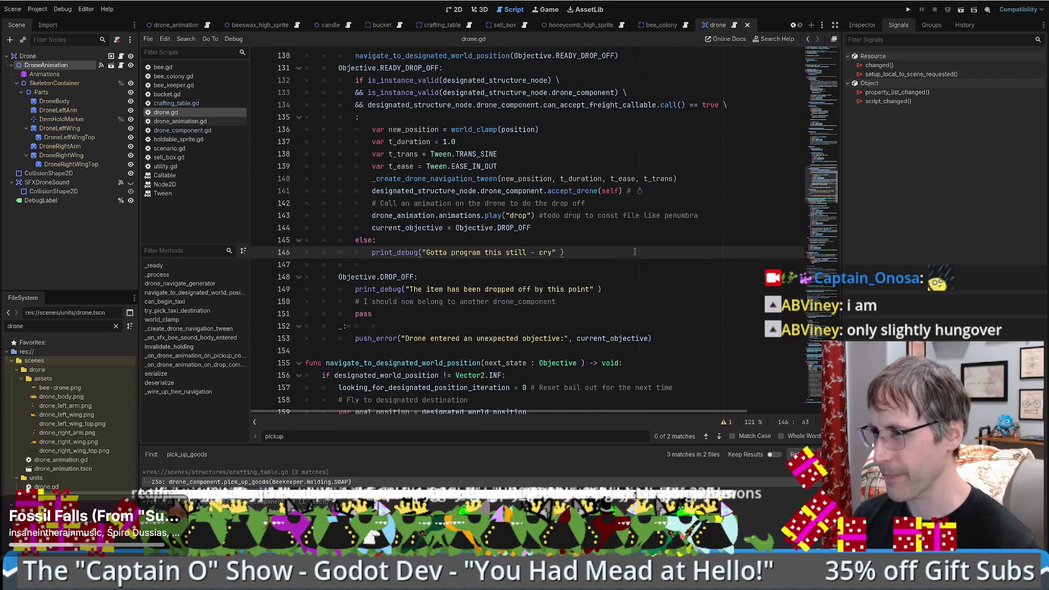
{"action": "scroll", "coordinate": [598, 257], "scroll_direction": "up", "scroll_amount": 1}
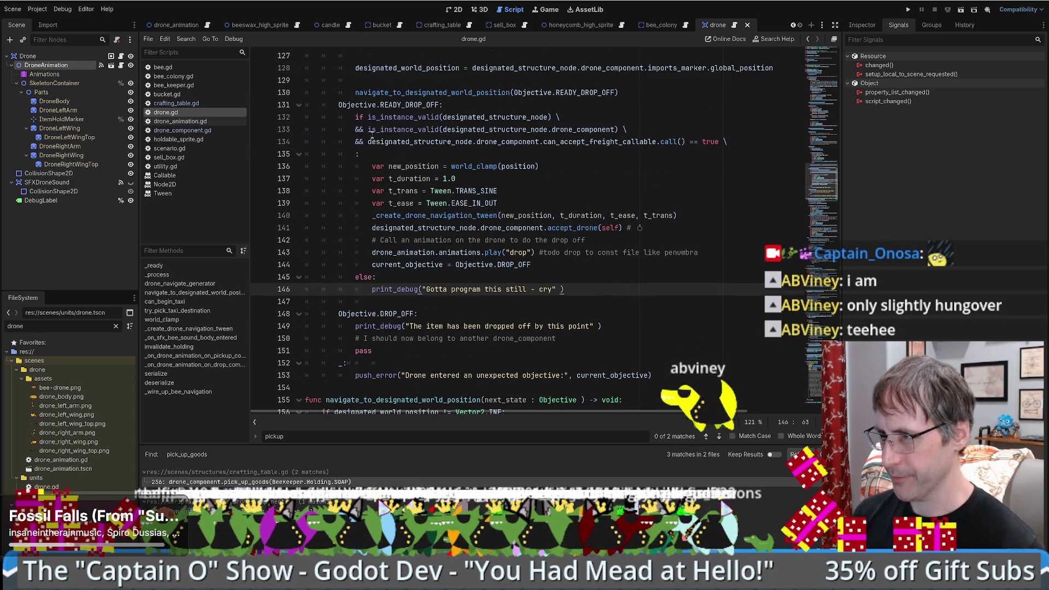
{"action": "mouse_move", "coordinate": [369, 264]}
{"action": "left_mouse_down"}
{"action": "mouse_move", "coordinate": [611, 281]}
{"action": "mouse_move", "coordinate": [601, 267]}
{"action": "left_mouse_up"}
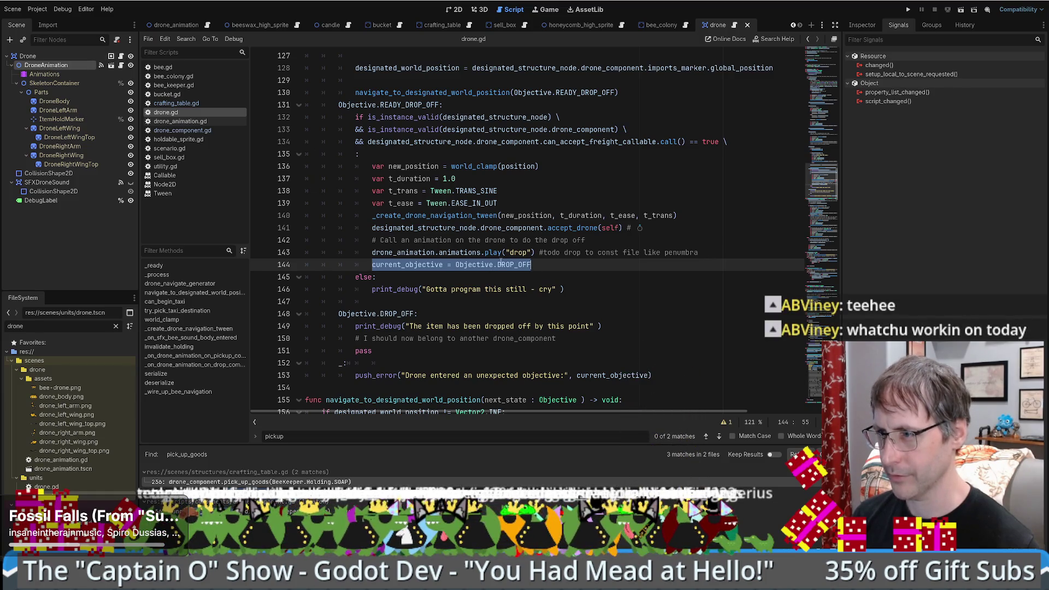
{"action": "left_click_drag", "start_coordinate": [817, 175], "coordinate": [833, 315]}
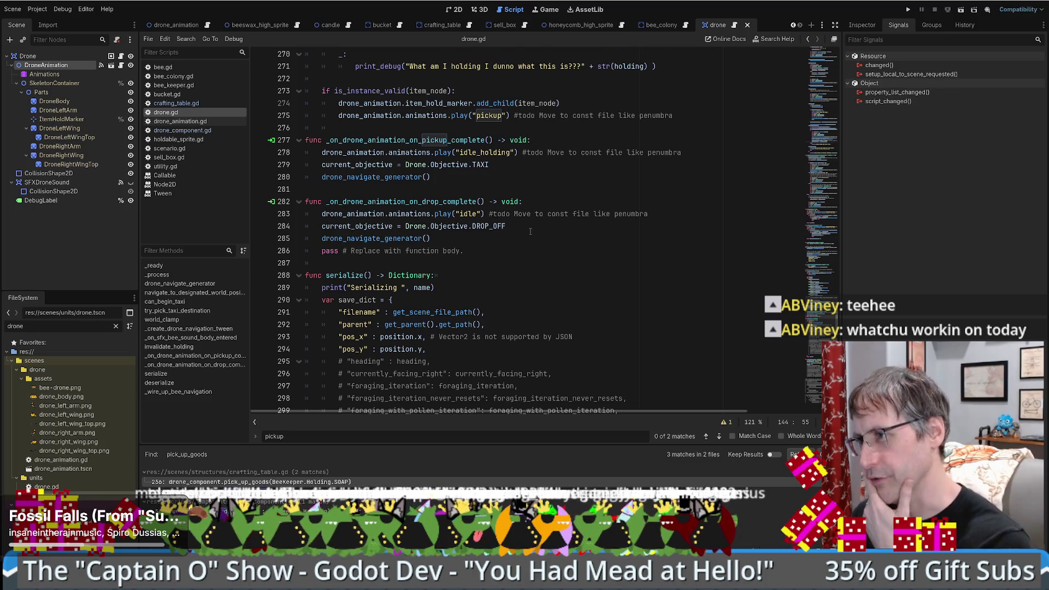
Step: Above line 144, add the comment '# Objective is changed to "Drop off" after the animation plays'
{"action": "key", "text": "alt+Left"}
{"action": "key", "text": "alt+Left"}
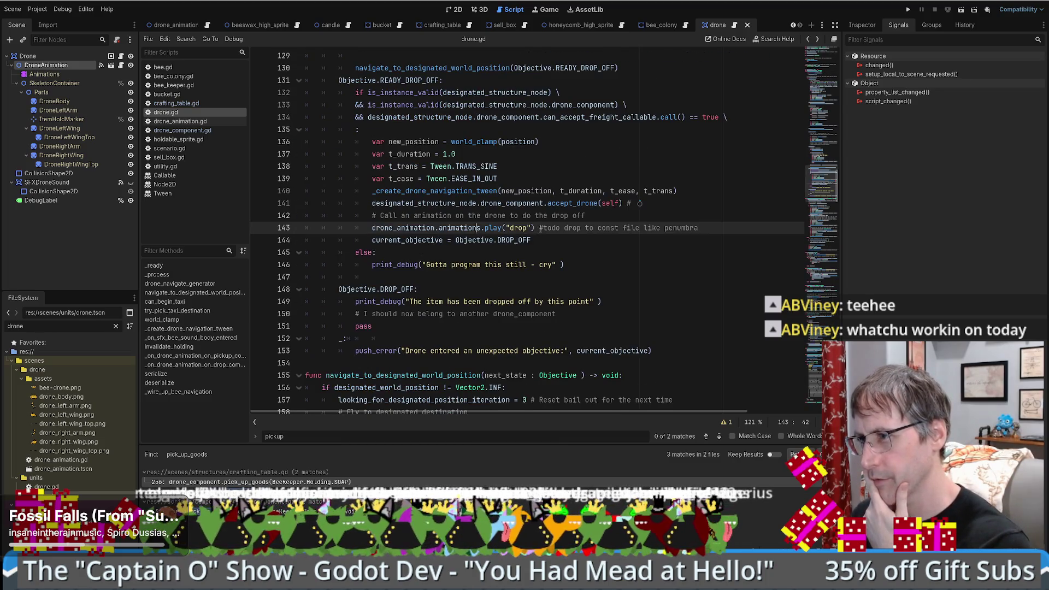
{"action": "left_click_drag", "start_coordinate": [556, 239], "coordinate": [375, 240]}
{"action": "left_click", "coordinate": [372, 240]}
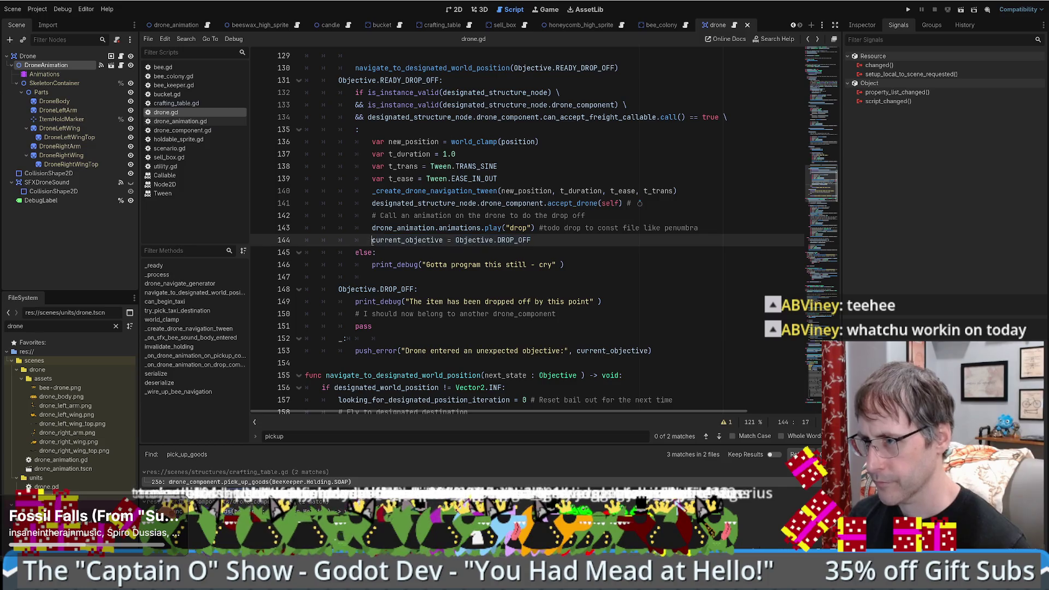
{"action": "key", "text": "Return"}
{"action": "key", "text": "Up"}
{"action": "type", "text": "#"}
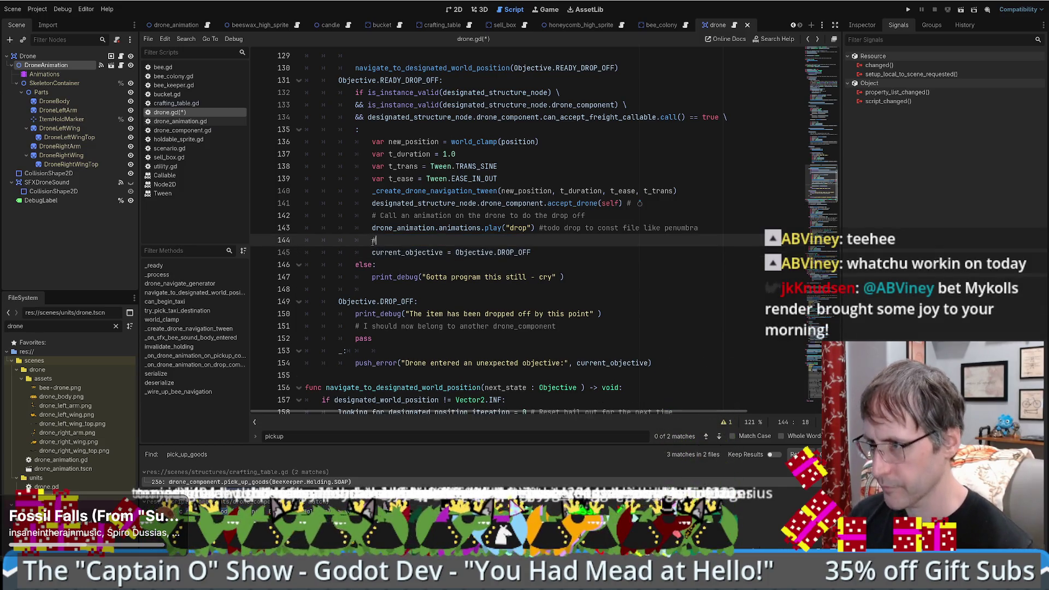
{"action": "type", "text": " Objective is chang"}
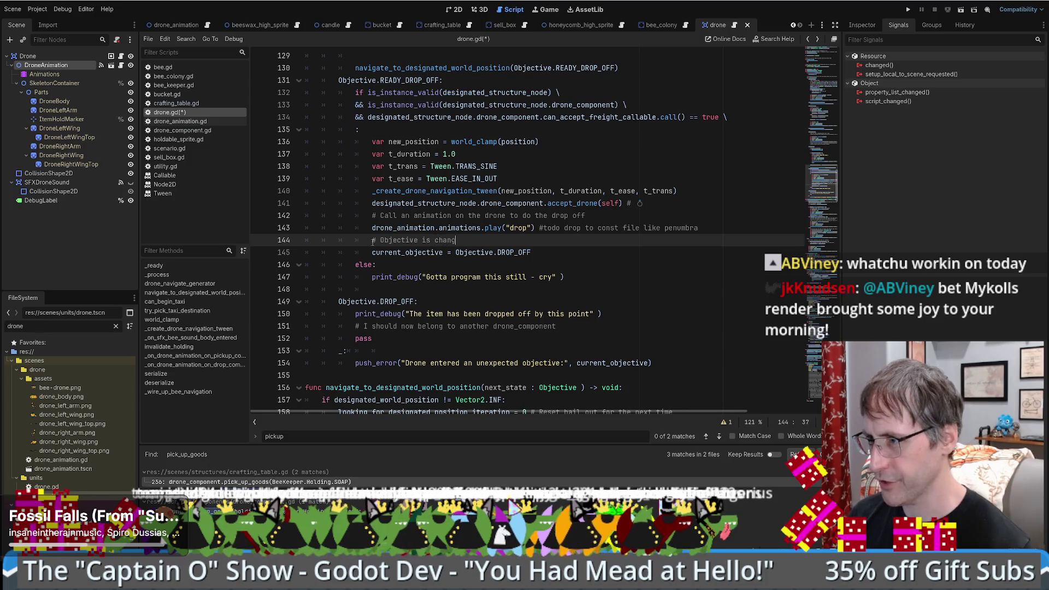
{"action": "type", "text": "ed to \"Drop off\" after the a"}
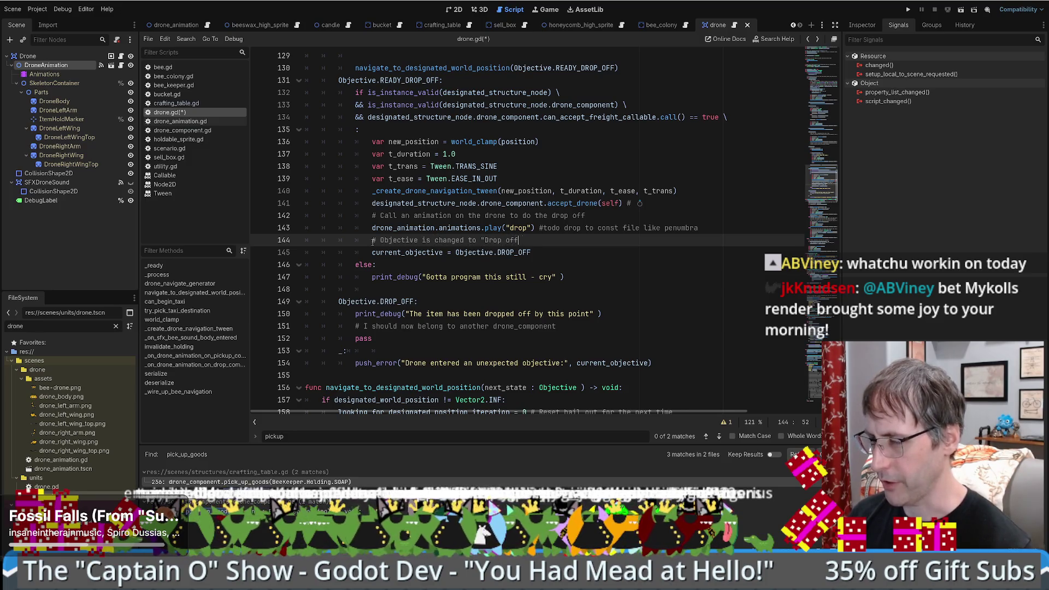
{"action": "type", "text": "nimation plays"}
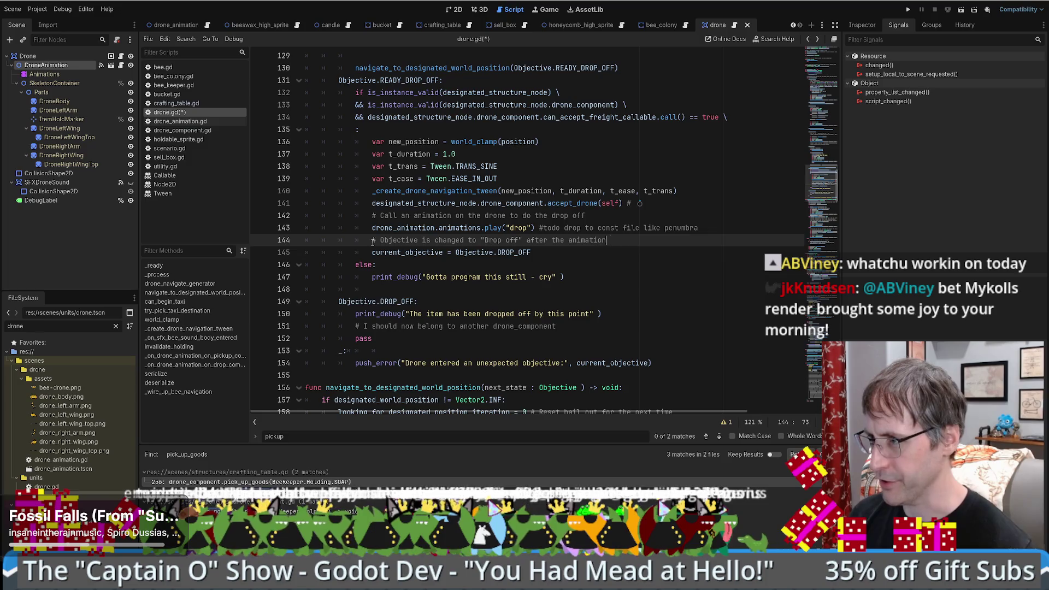
Step: Delete the immediate DROP_OFF assignment, end the comment with 'a callback', and save drone.gd
{"action": "triple_click", "coordinate": [670, 247]}
{"action": "key", "text": "BackSpace"}
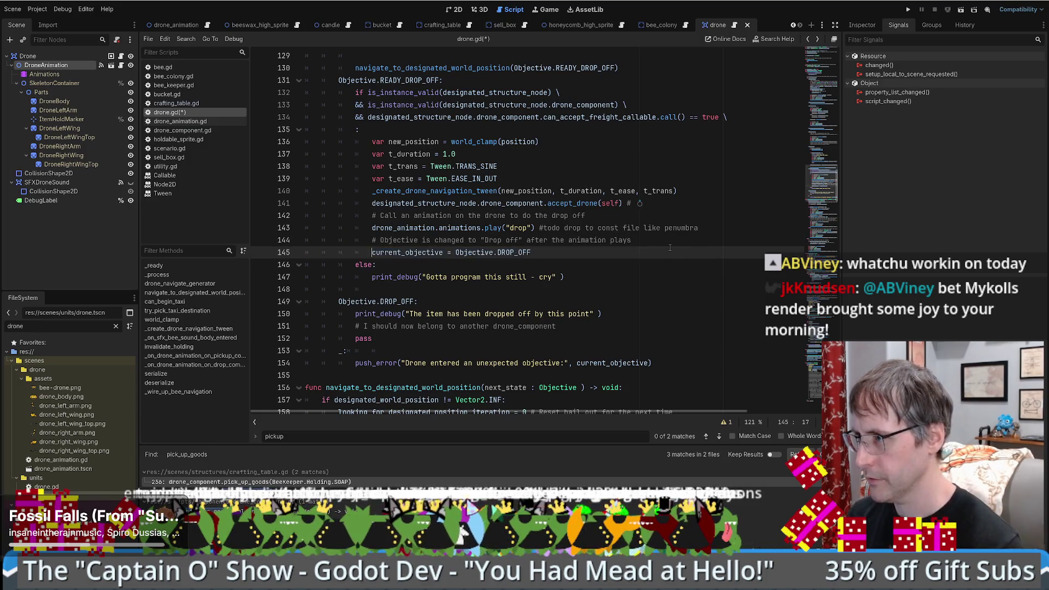
{"action": "key", "text": "BackSpace"}
{"action": "type", "text": "a"}
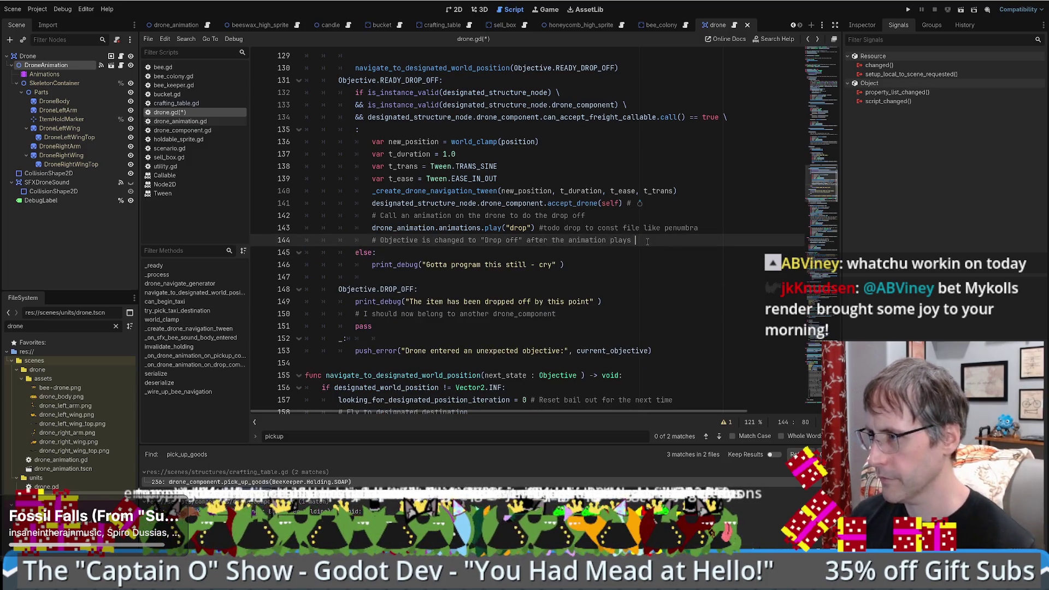
{"action": "type", "text": " callback"}
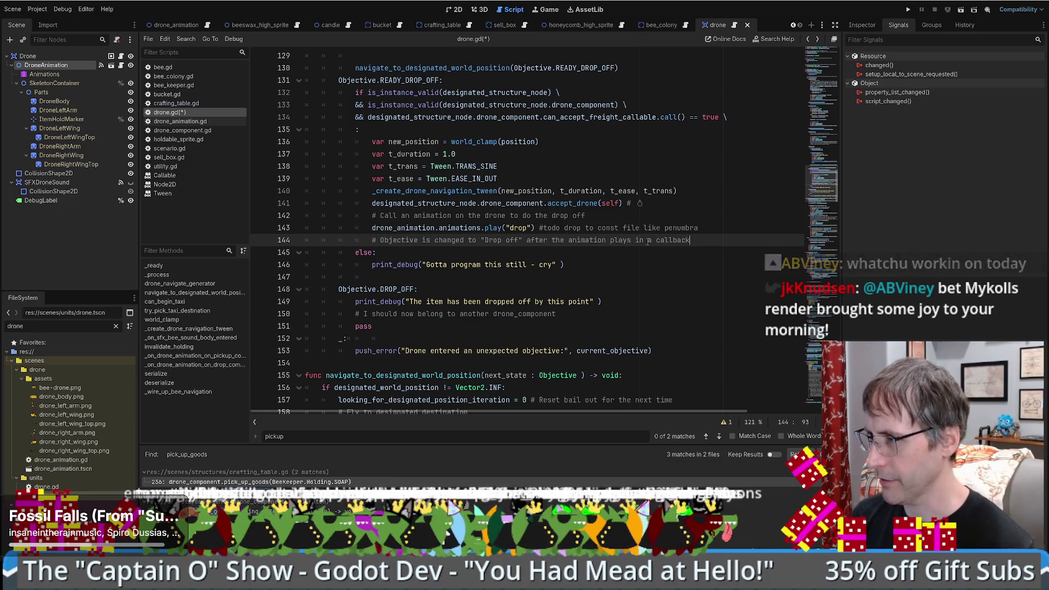
{"action": "key", "text": "ctrl+s"}
{"action": "left_click_drag", "start_coordinate": [821, 179], "coordinate": [844, 314]}
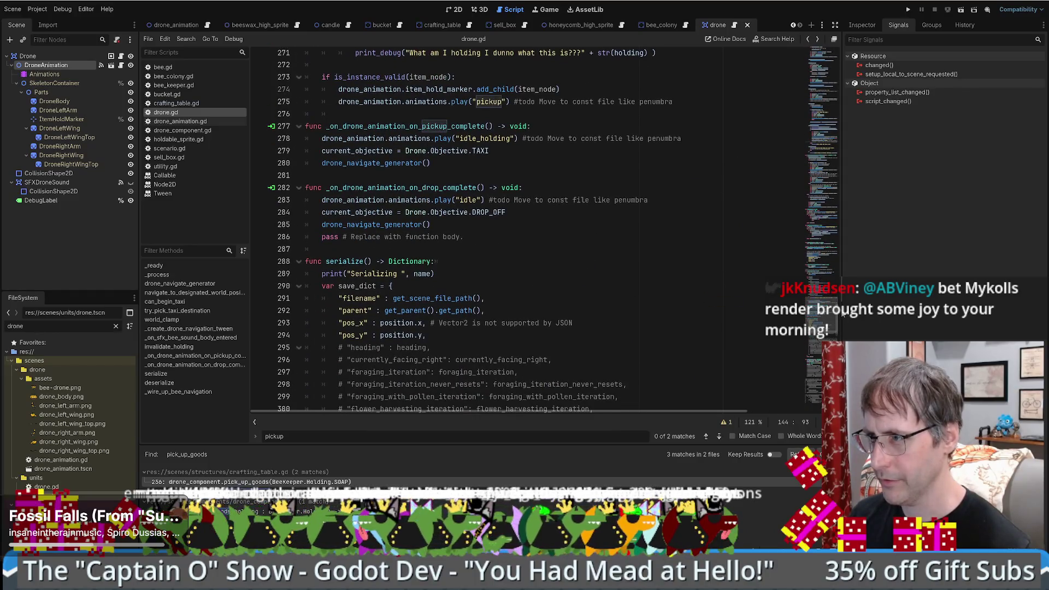
Step: Inspect drone_navigate_generator and the dropped-off debug line 149, then switch to sell_box.gd
{"action": "left_click", "coordinate": [499, 213]}
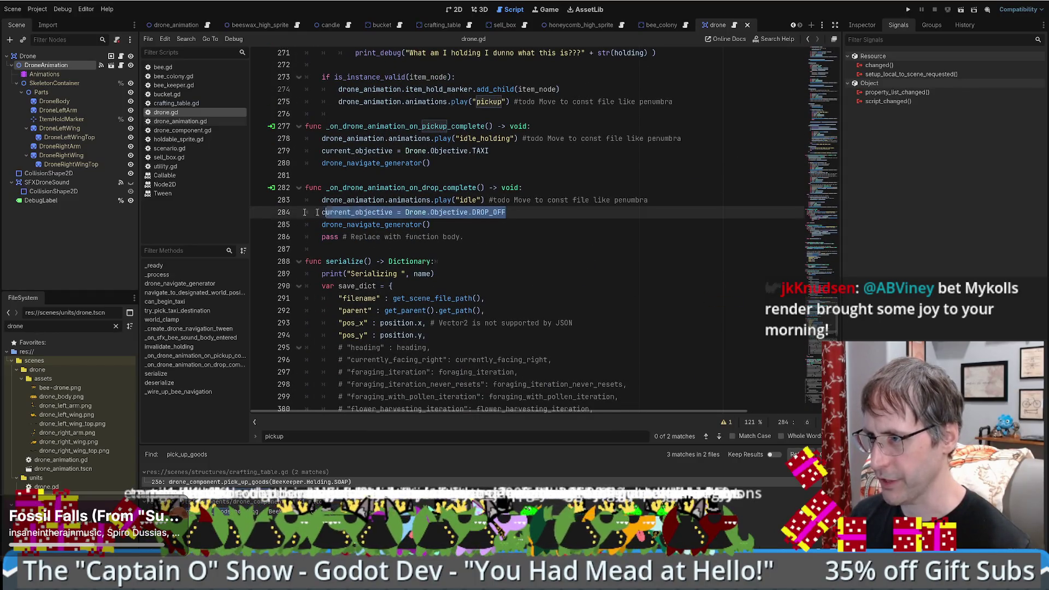
{"action": "left_click", "coordinate": [356, 226], "text": "ctrl"}
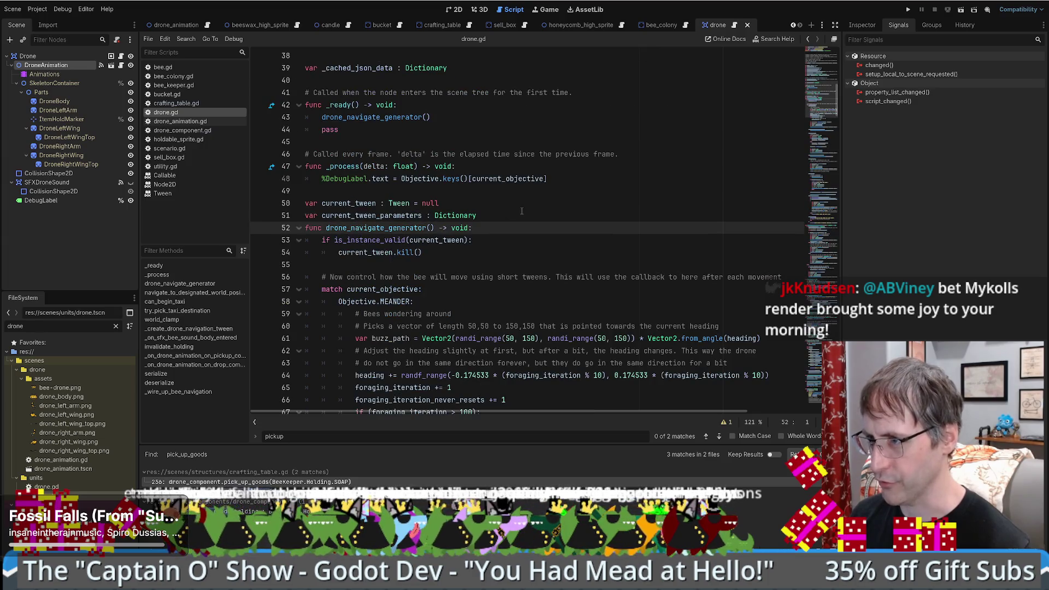
{"action": "left_click", "coordinate": [819, 187]}
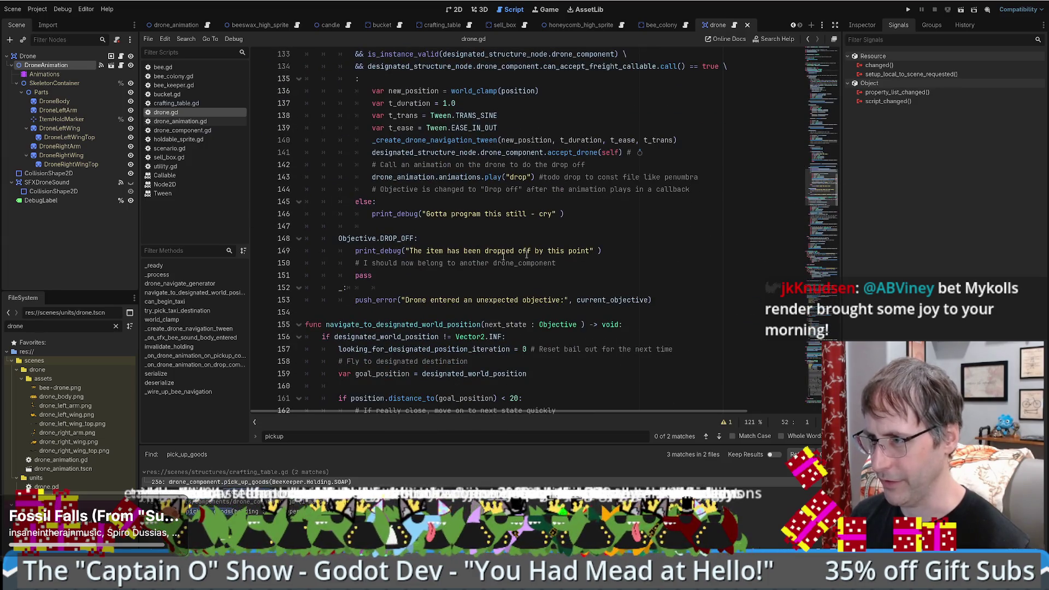
{"action": "left_click", "coordinate": [365, 250]}
{"action": "left_click_drag", "start_coordinate": [365, 250], "coordinate": [598, 251]}
{"action": "left_click", "coordinate": [603, 251]}
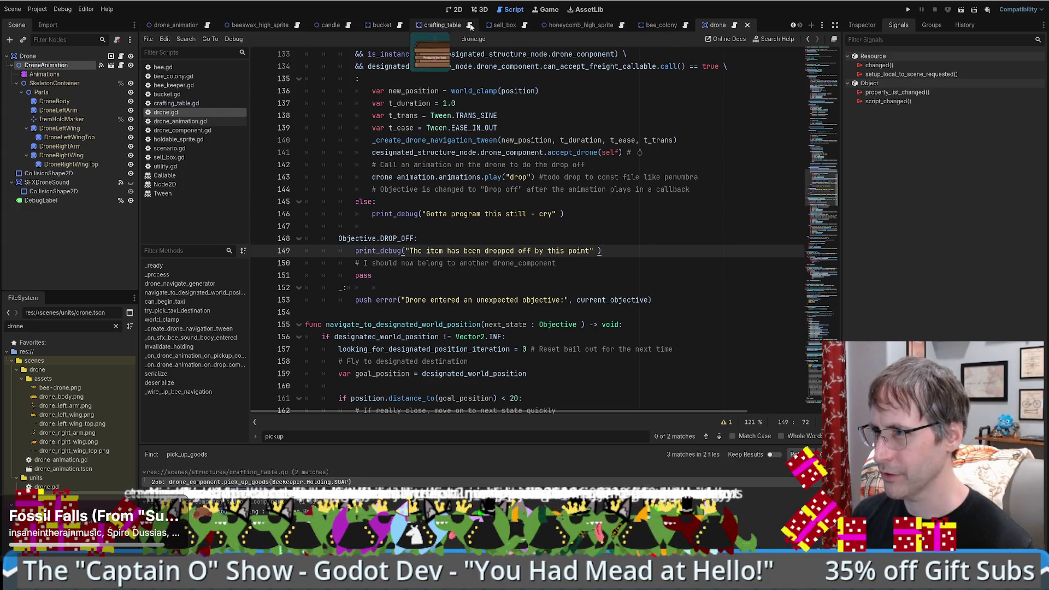
{"action": "left_click", "coordinate": [524, 26]}
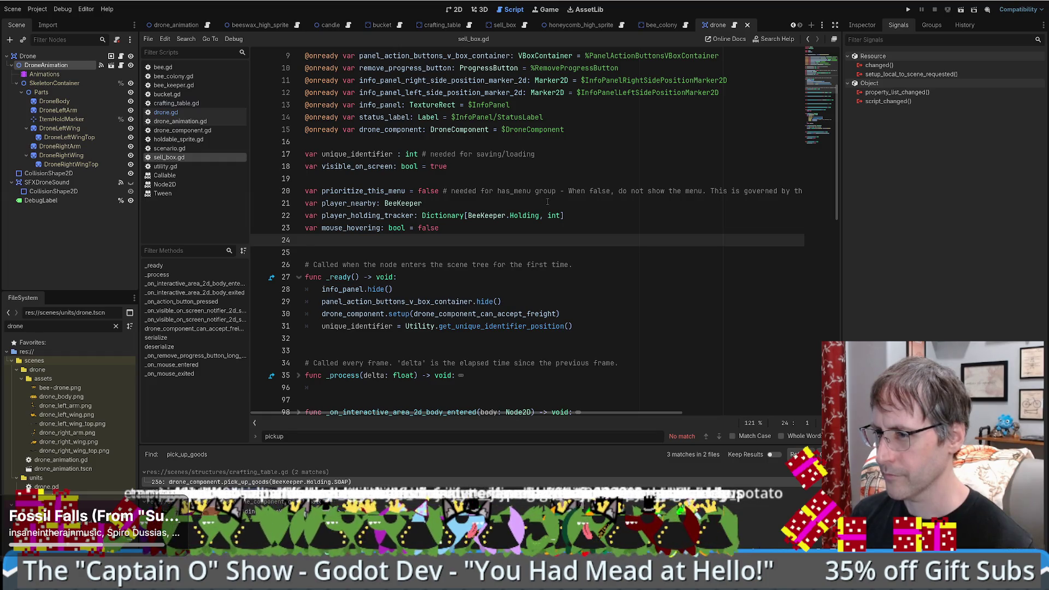
Step: Browse sell_box.gd, highlighting the placed signal and the PANEL_ACTION_BUTTON constant
{"action": "scroll", "coordinate": [547, 200], "scroll_direction": "down", "scroll_amount": 5}
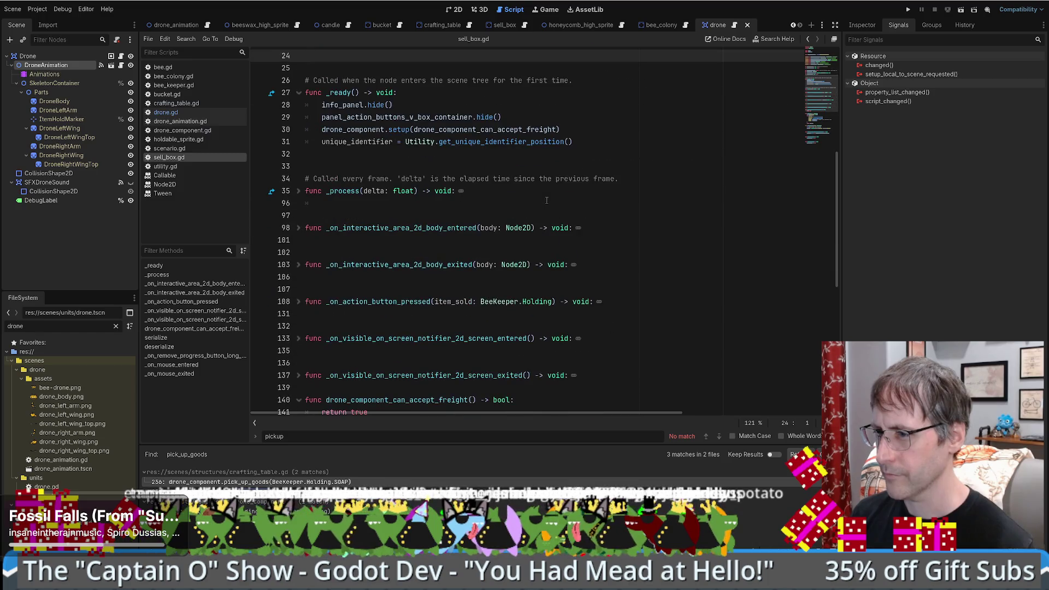
{"action": "scroll", "coordinate": [527, 189], "scroll_direction": "down", "scroll_amount": 9}
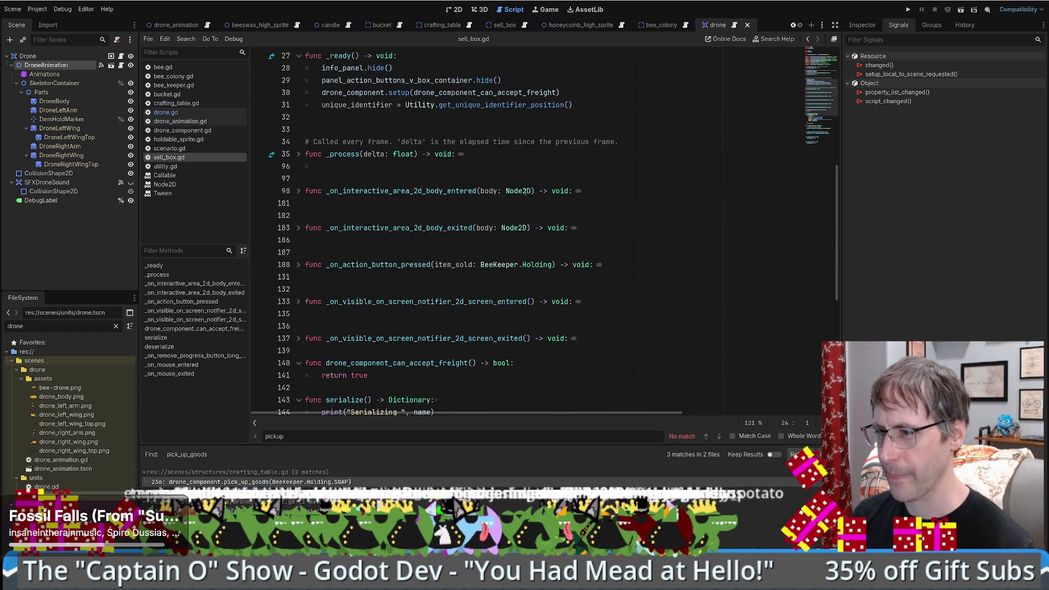
{"action": "scroll", "coordinate": [538, 208], "scroll_direction": "up", "scroll_amount": 7}
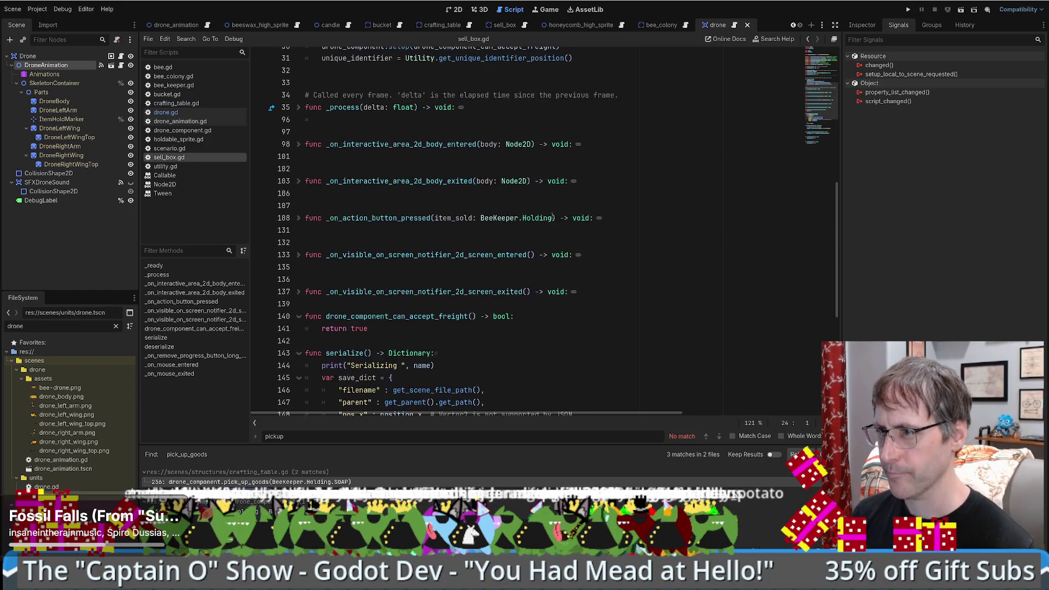
{"action": "scroll", "coordinate": [563, 231], "scroll_direction": "up", "scroll_amount": 6}
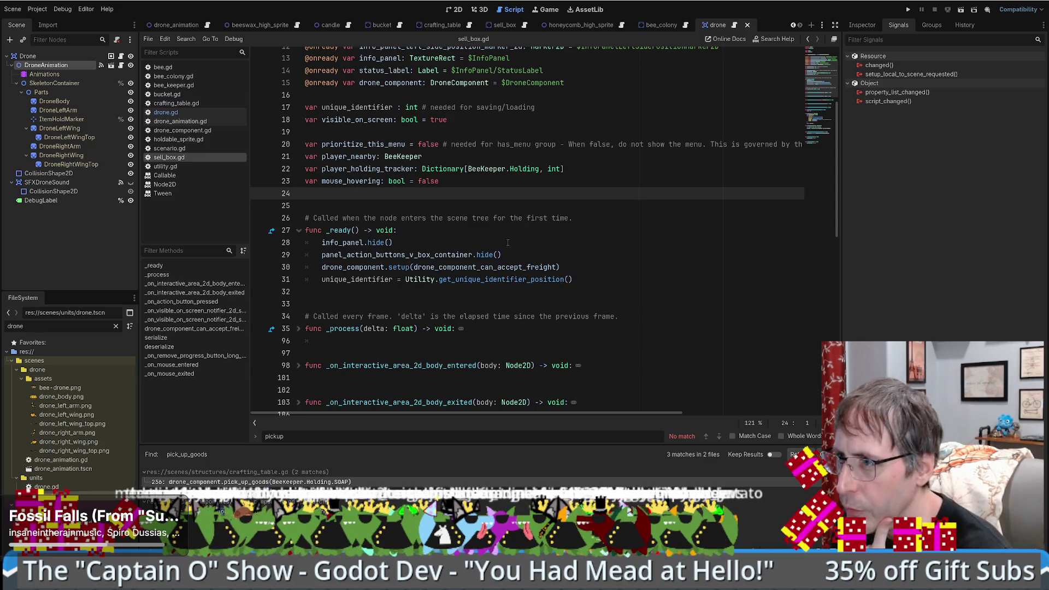
{"action": "scroll", "coordinate": [507, 242], "scroll_direction": "up", "scroll_amount": 4}
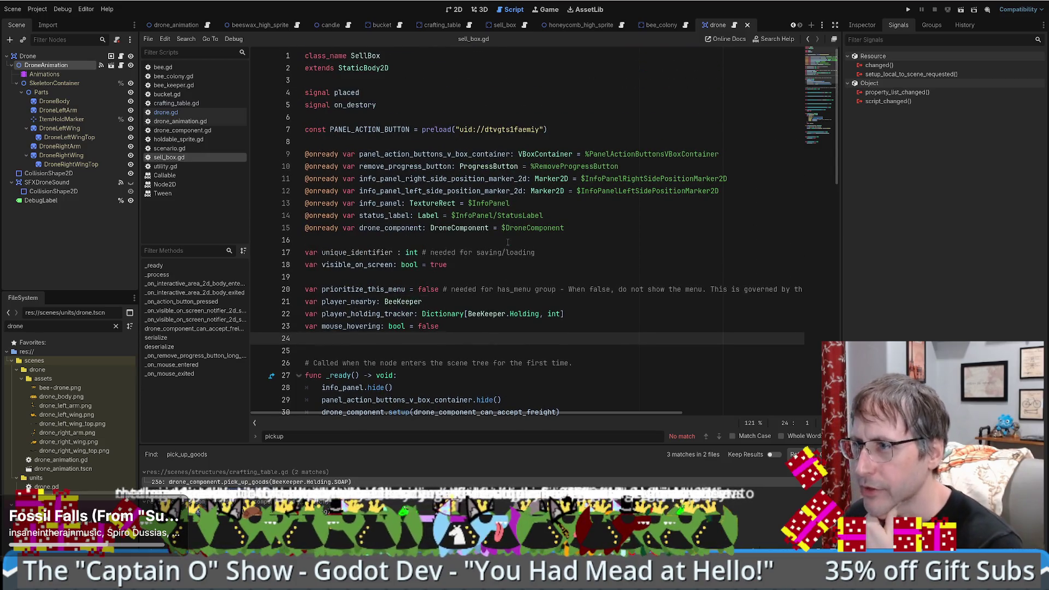
{"action": "double_click", "coordinate": [346, 92]}
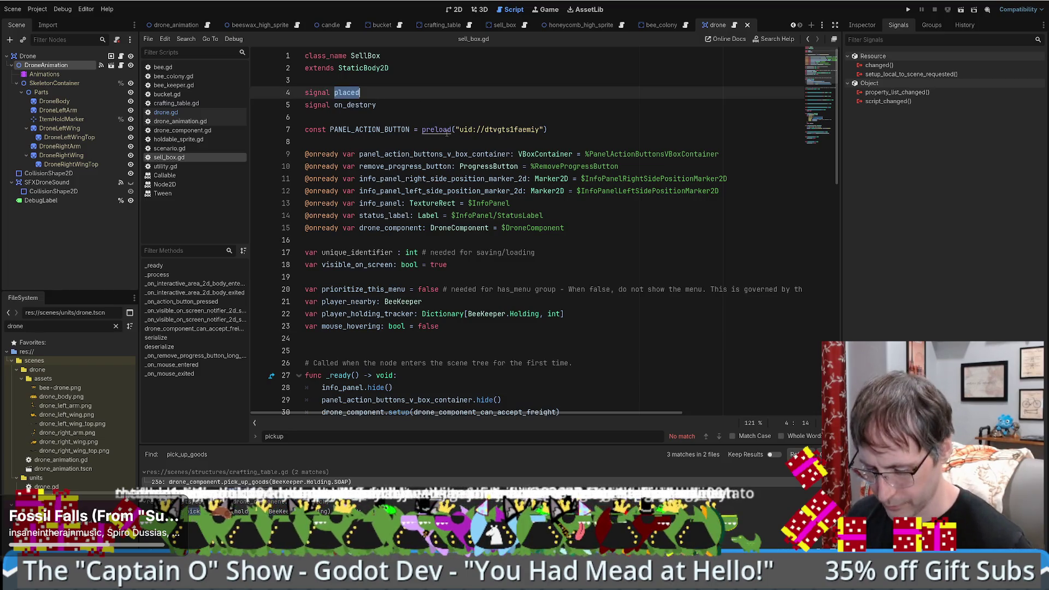
{"action": "mouse_move", "coordinate": [447, 133]}
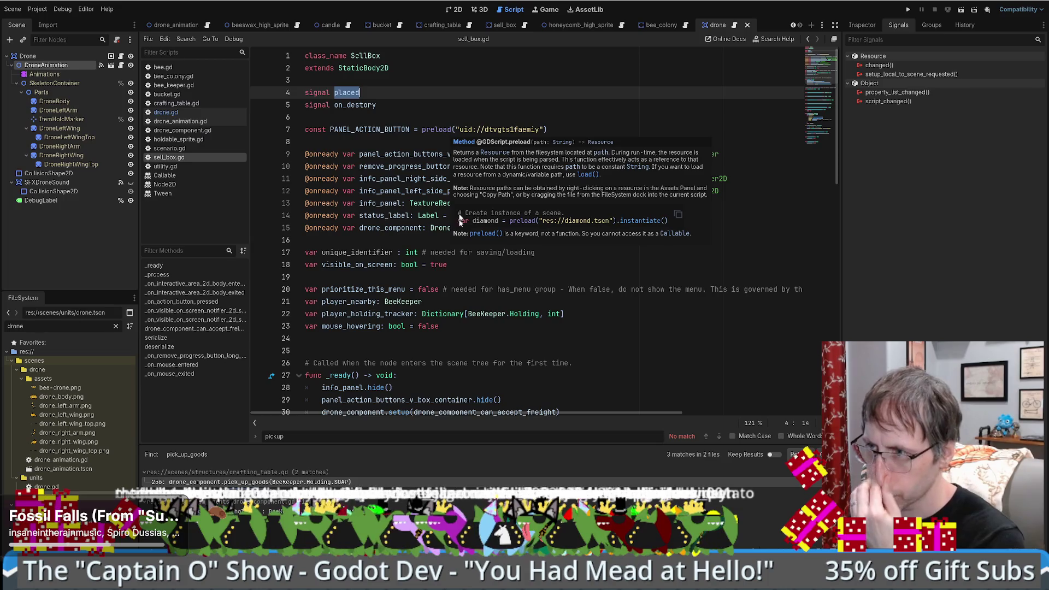
{"action": "scroll", "coordinate": [466, 137], "scroll_direction": "down", "scroll_amount": 3}
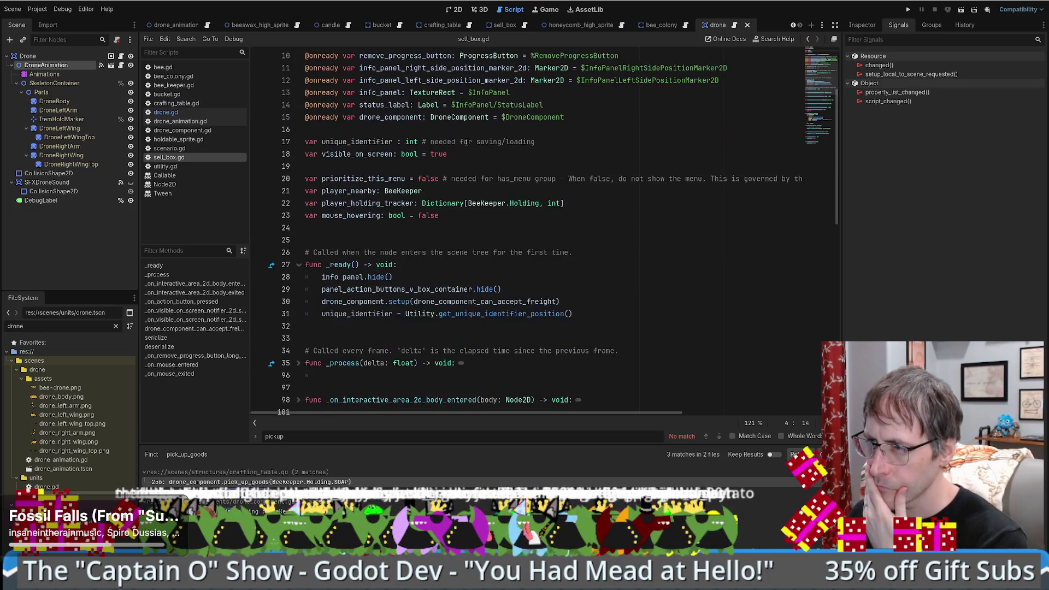
{"action": "scroll", "coordinate": [468, 142], "scroll_direction": "up", "scroll_amount": 3}
{"action": "double_click", "coordinate": [348, 129]}
{"action": "scroll", "coordinate": [529, 188], "scroll_direction": "down", "scroll_amount": 10}
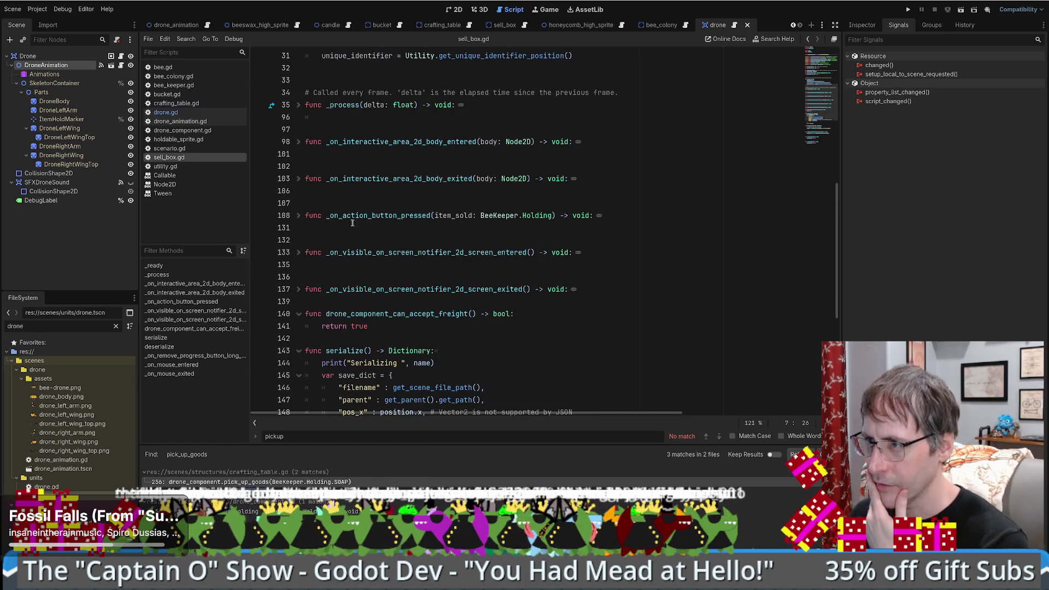
Step: Expand _on_action_button_pressed and review its item_sold match statement
{"action": "left_click", "coordinate": [299, 215]}
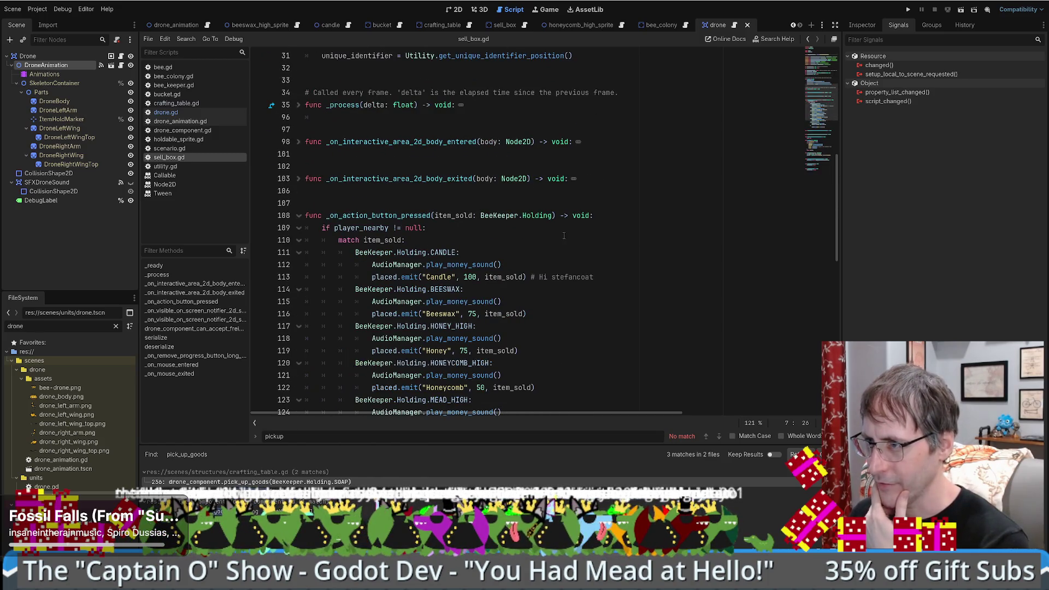
{"action": "double_click", "coordinate": [382, 241]}
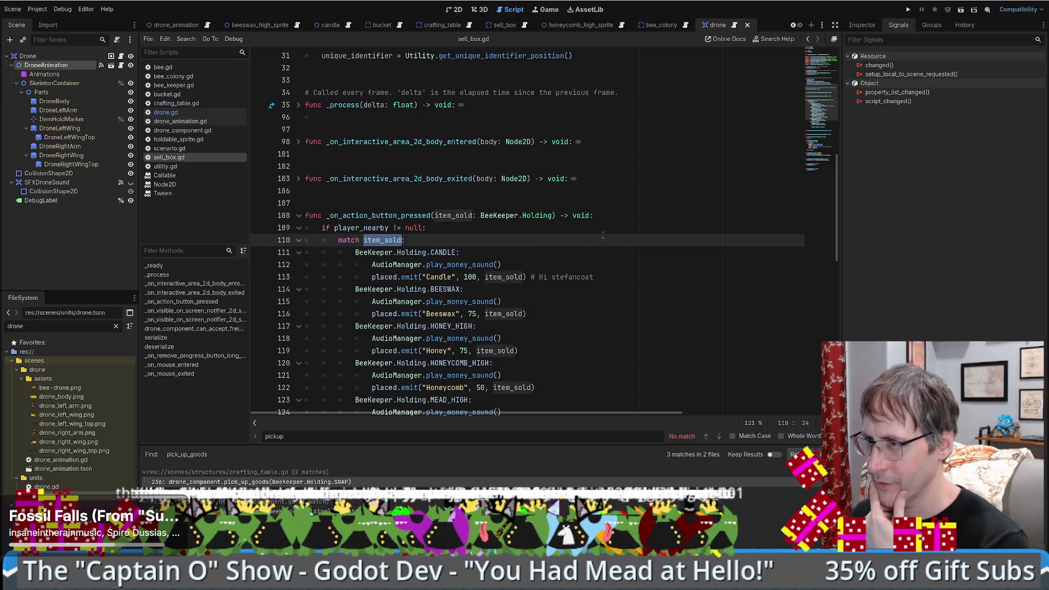
{"action": "scroll", "coordinate": [602, 235], "scroll_direction": "down", "scroll_amount": 5}
{"action": "scroll", "coordinate": [603, 237], "scroll_direction": "up", "scroll_amount": 2}
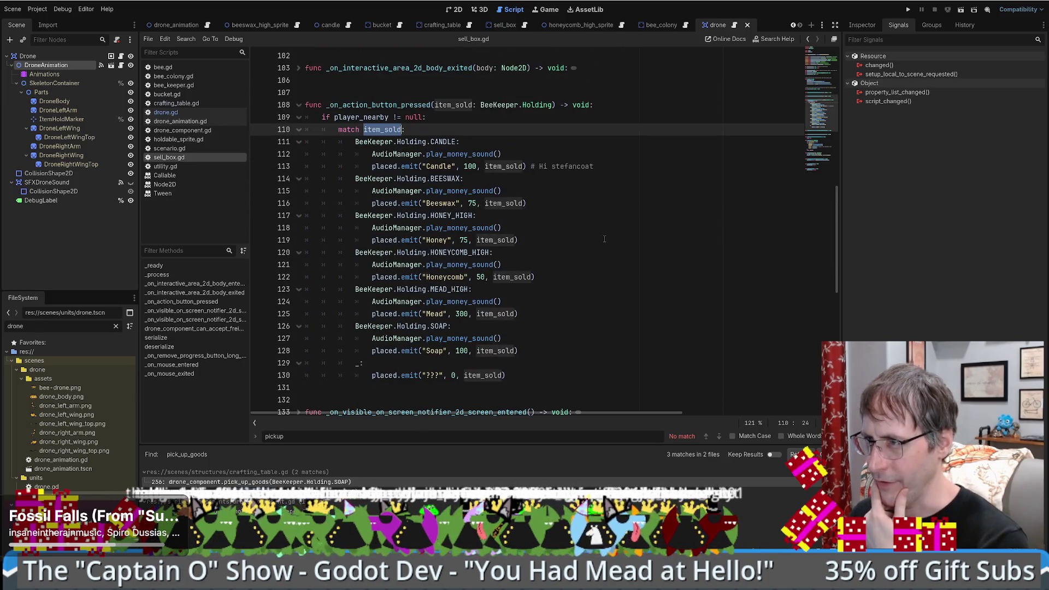
{"action": "scroll", "coordinate": [480, 260], "scroll_direction": "down", "scroll_amount": 3}
{"action": "left_click", "coordinate": [536, 304]}
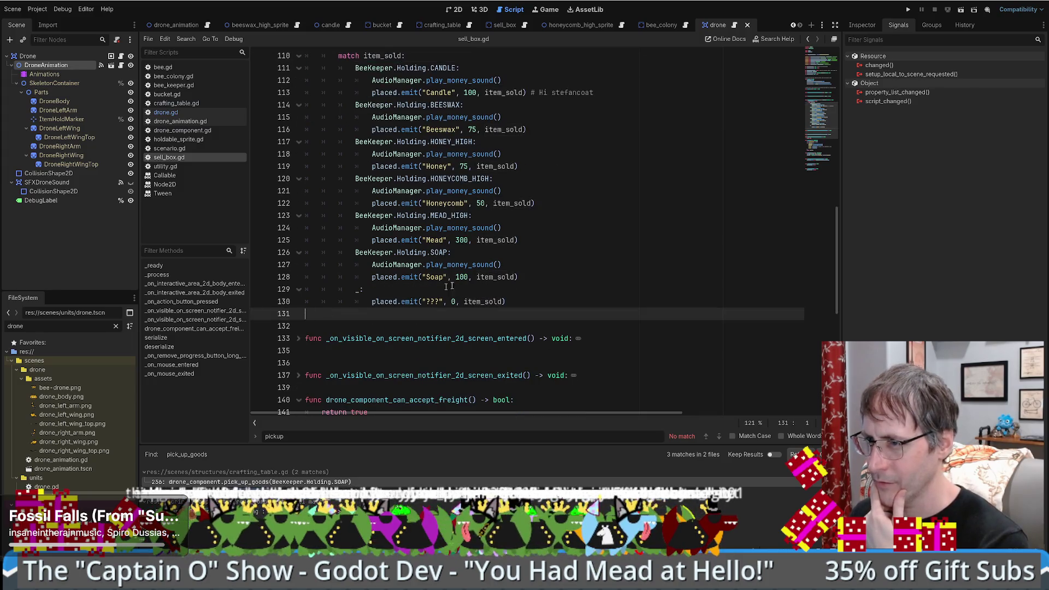
{"action": "scroll", "coordinate": [536, 268], "scroll_direction": "up", "scroll_amount": 5}
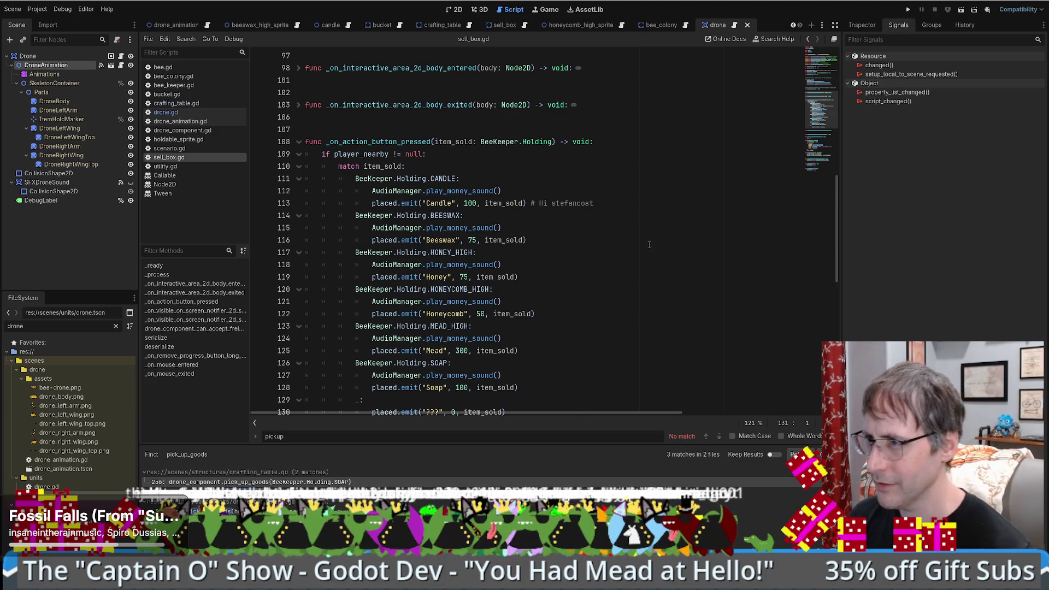
{"action": "scroll", "coordinate": [649, 244], "scroll_direction": "down", "scroll_amount": 2}
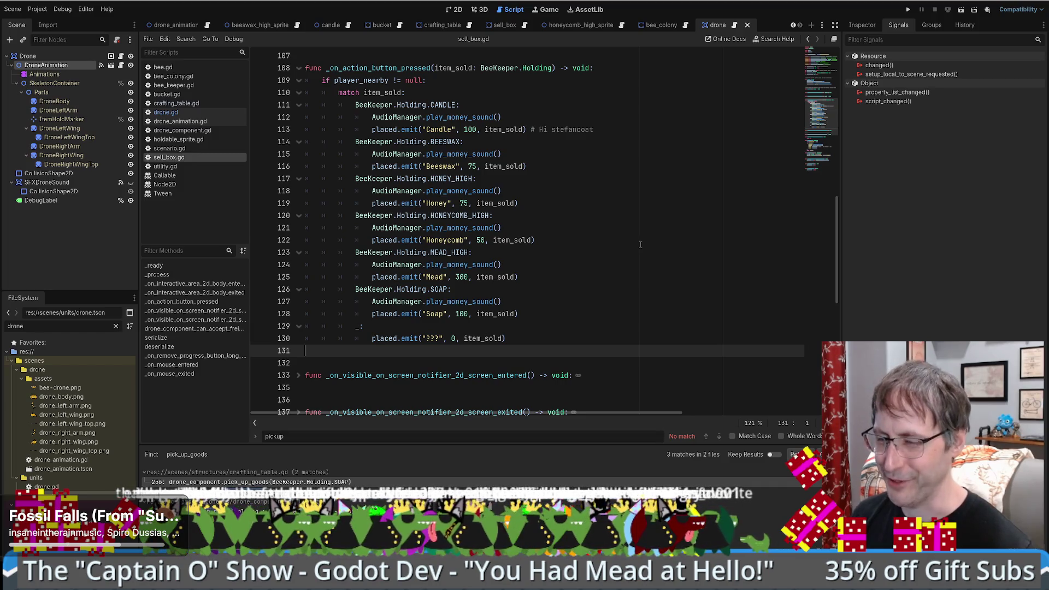
Step: Remove the unfinished 'func drone' stub below the handler, then go to the sell_box scene
{"action": "scroll", "coordinate": [638, 244], "scroll_direction": "down", "scroll_amount": 1}
{"action": "scroll", "coordinate": [638, 244], "scroll_direction": "up", "scroll_amount": 2}
{"action": "key", "text": "Down"}
{"action": "scroll", "coordinate": [637, 247], "scroll_direction": "down", "scroll_amount": 3}
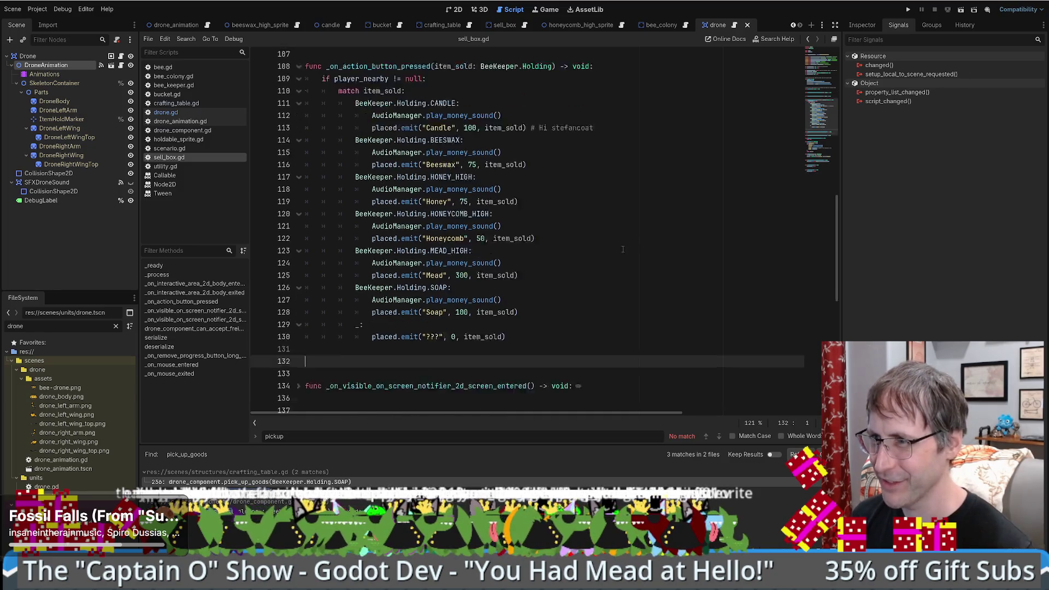
{"action": "type", "text": "func"}
{"action": "scroll", "coordinate": [622, 247], "scroll_direction": "up", "scroll_amount": 3}
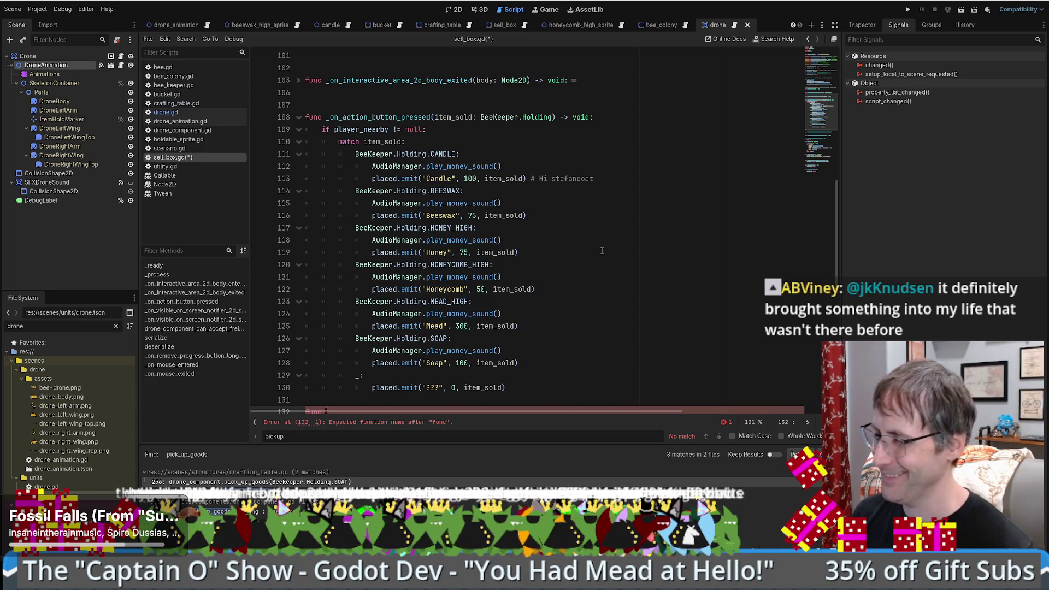
{"action": "scroll", "coordinate": [601, 251], "scroll_direction": "down", "scroll_amount": 1}
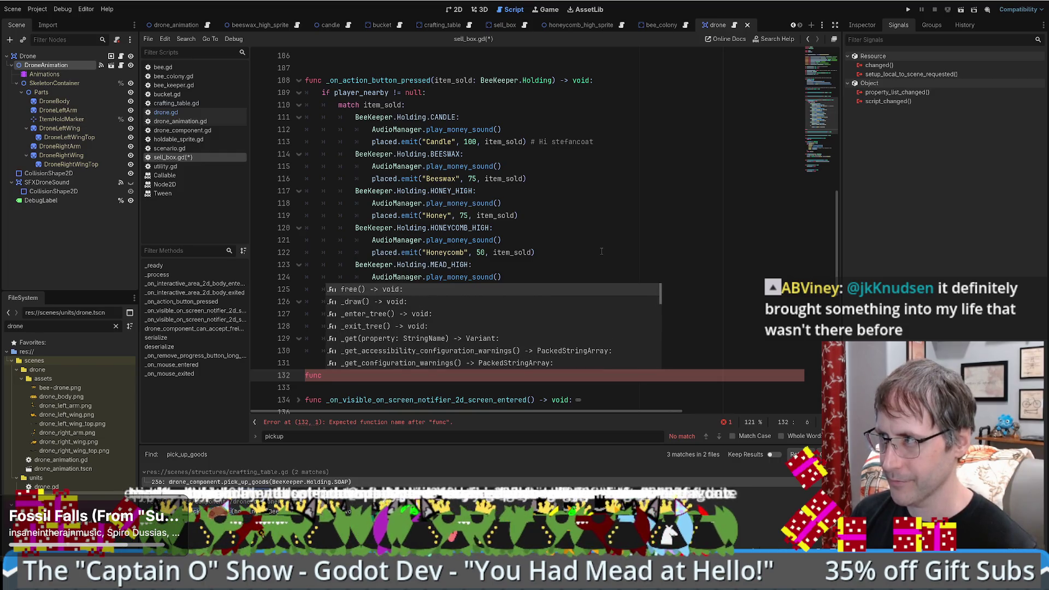
{"action": "type", "text": "drone"}
{"action": "key", "text": "BackSpace"}
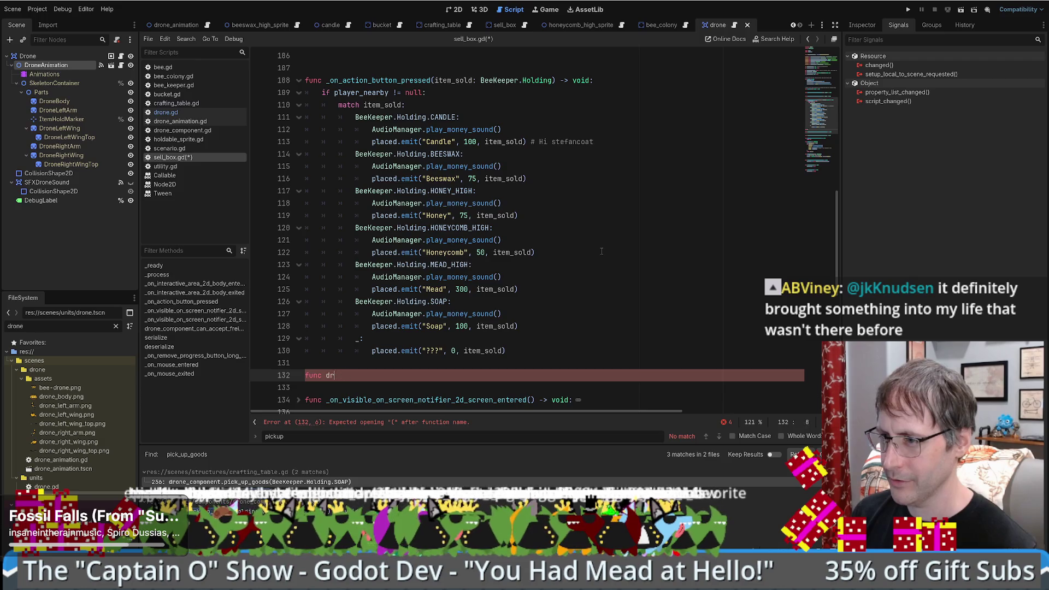
{"action": "key", "text": "BackSpace"}
{"action": "key", "text": "BackSpace"}
{"action": "key", "text": "BackSpace"}
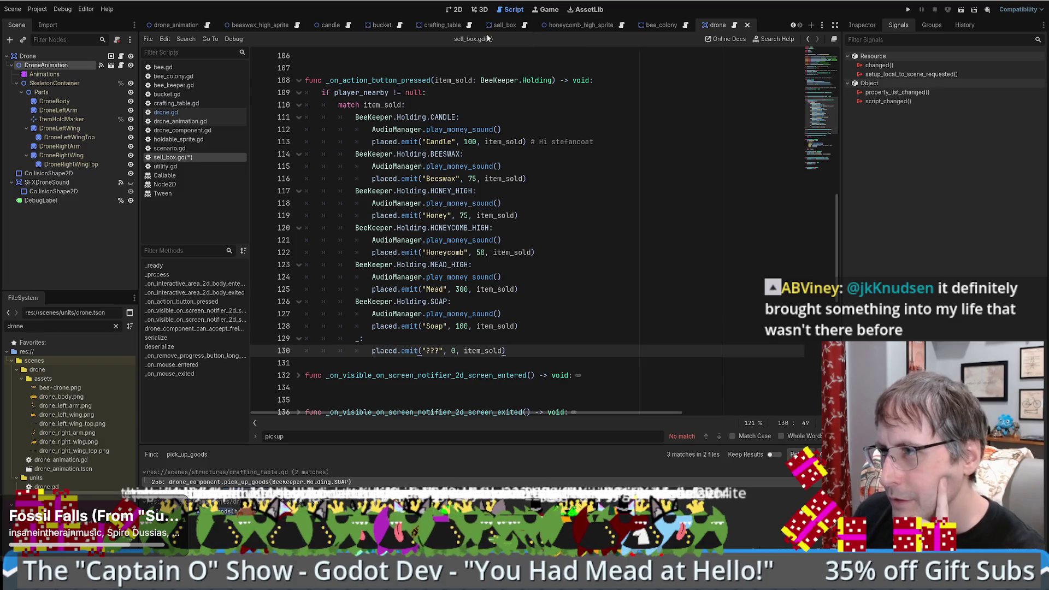
{"action": "left_click", "coordinate": [505, 25]}
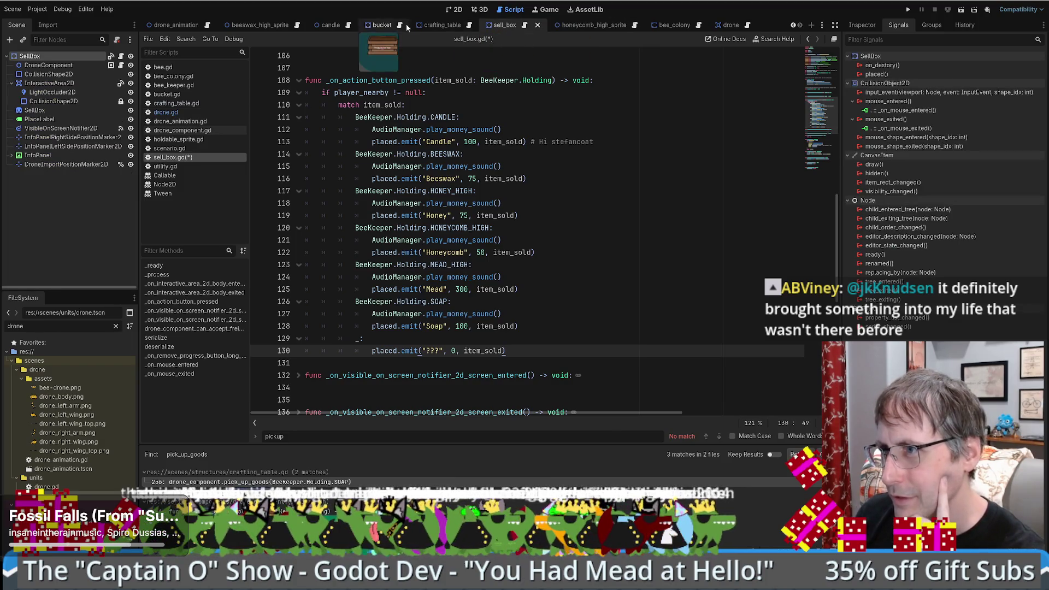
Step: Return to the drone scene, scroll drone.gd to the DROP_OFF section, and run the project
{"action": "left_click", "coordinate": [733, 26]}
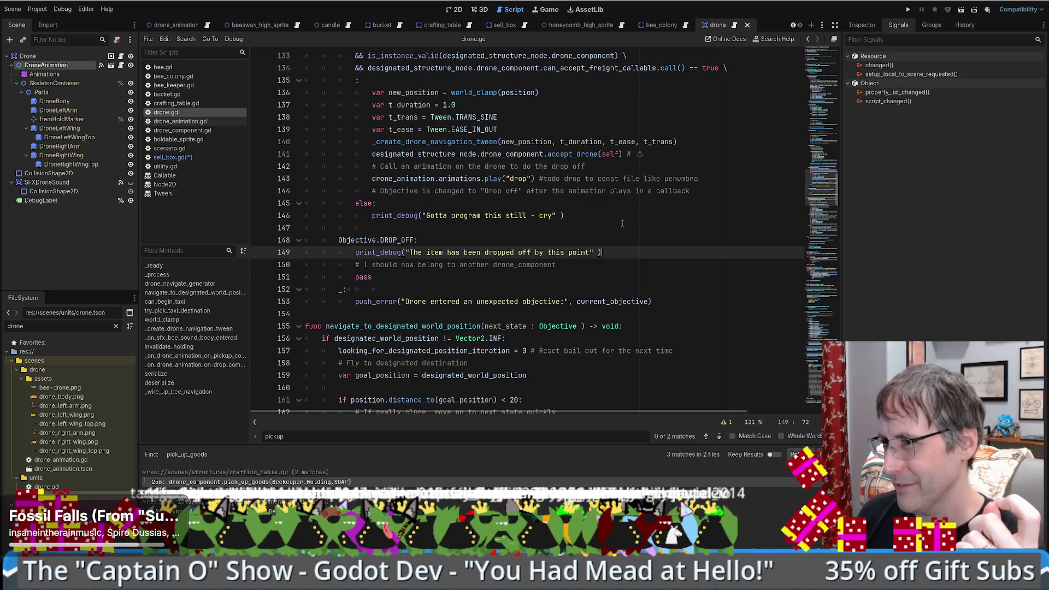
{"action": "scroll", "coordinate": [622, 222], "scroll_direction": "up", "scroll_amount": 1}
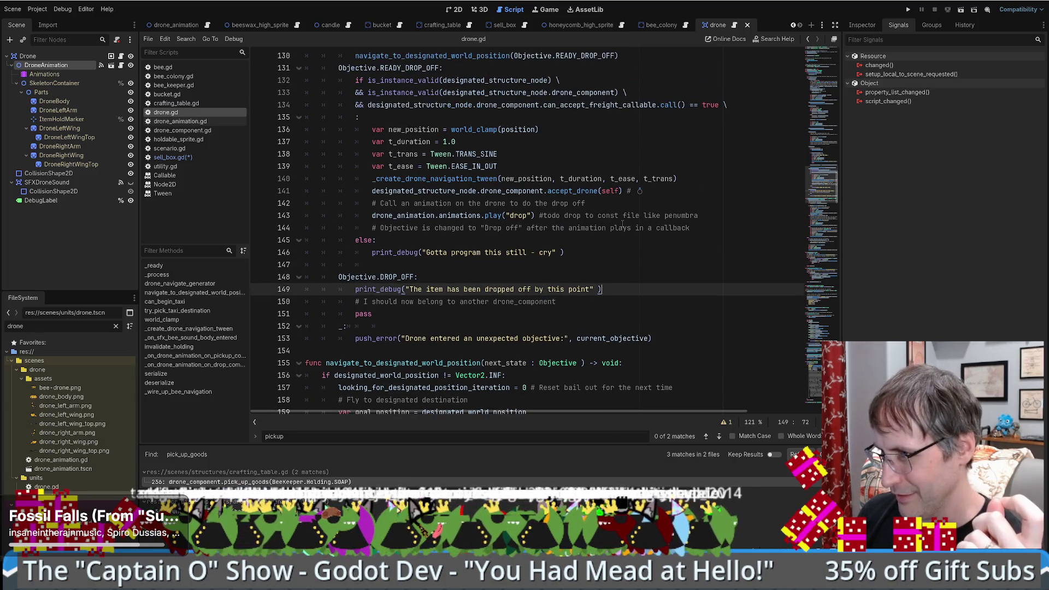
{"action": "scroll", "coordinate": [622, 222], "scroll_direction": "down", "scroll_amount": 2}
{"action": "scroll", "coordinate": [621, 225], "scroll_direction": "up", "scroll_amount": 1}
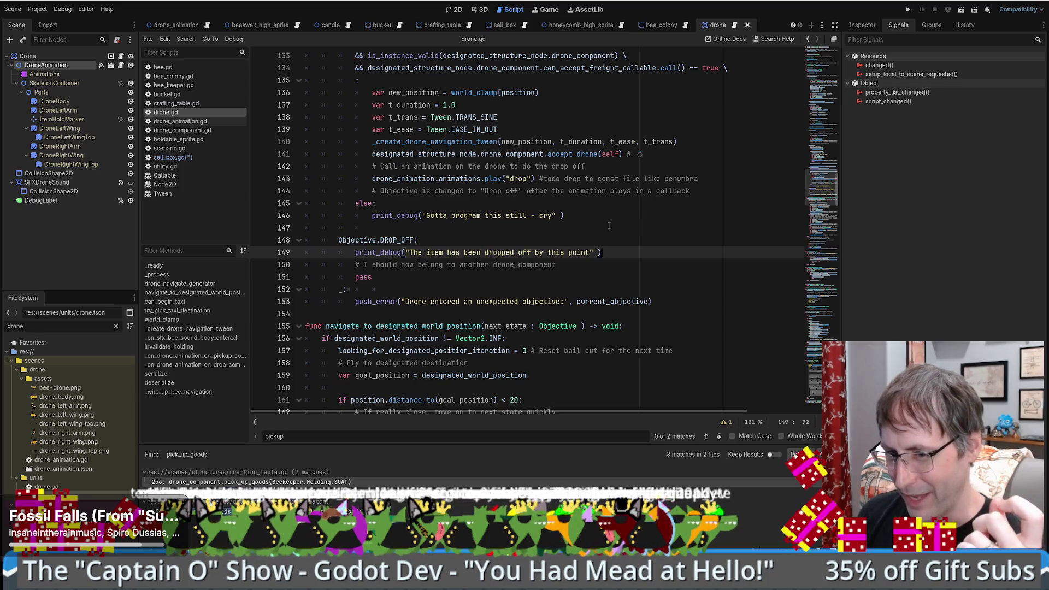
{"action": "scroll", "coordinate": [602, 231], "scroll_direction": "up", "scroll_amount": 1}
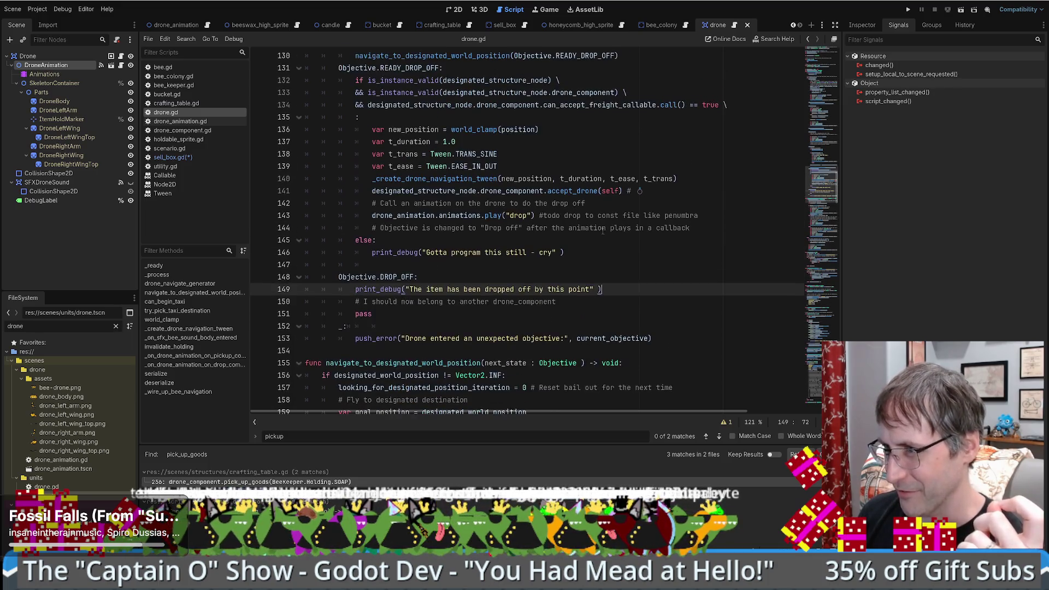
{"action": "scroll", "coordinate": [603, 242], "scroll_direction": "up", "scroll_amount": 2}
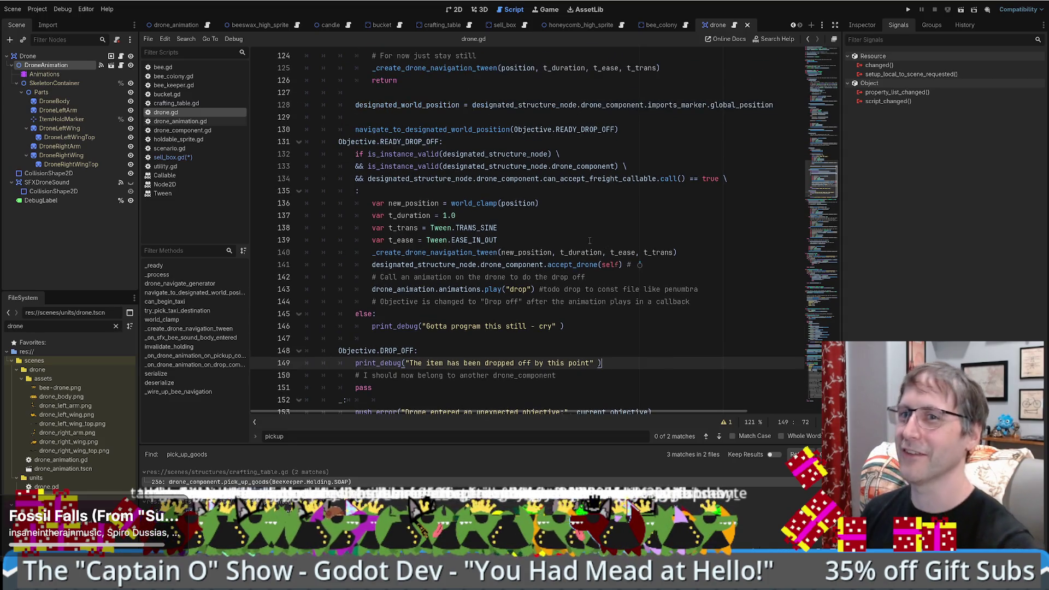
{"action": "left_click", "coordinate": [908, 9]}
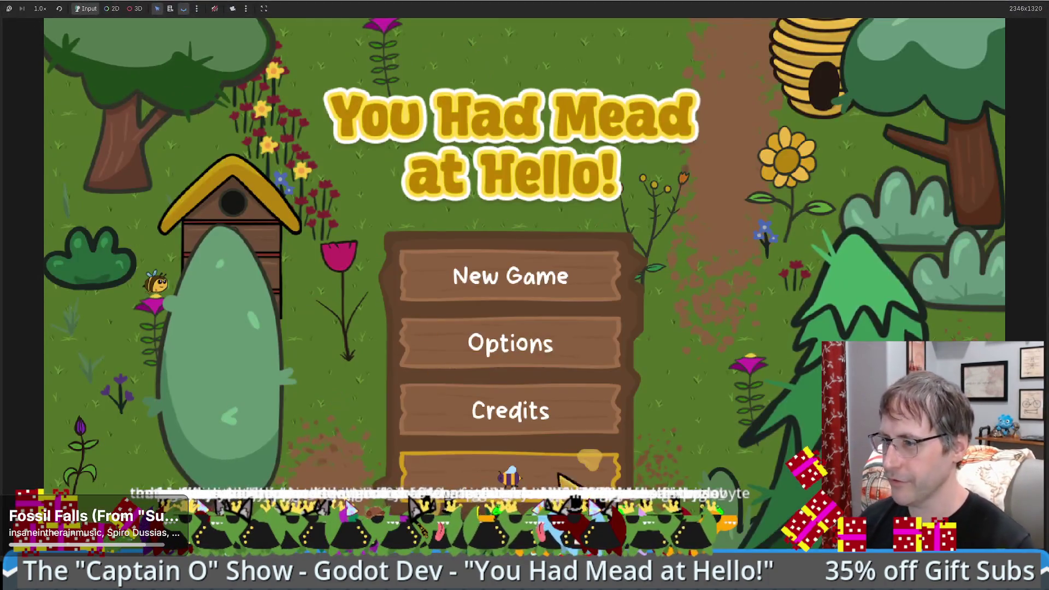
Step: Start a New Game, place a honey extractor, and take its honey
{"action": "left_click", "coordinate": [558, 473]}
{"action": "mouse_move", "coordinate": [116, 333]}
{"action": "left_mouse_down"}
{"action": "mouse_move", "coordinate": [218, 328]}
{"action": "mouse_move", "coordinate": [493, 426]}
{"action": "left_mouse_up"}
{"action": "left_click", "coordinate": [492, 386]}
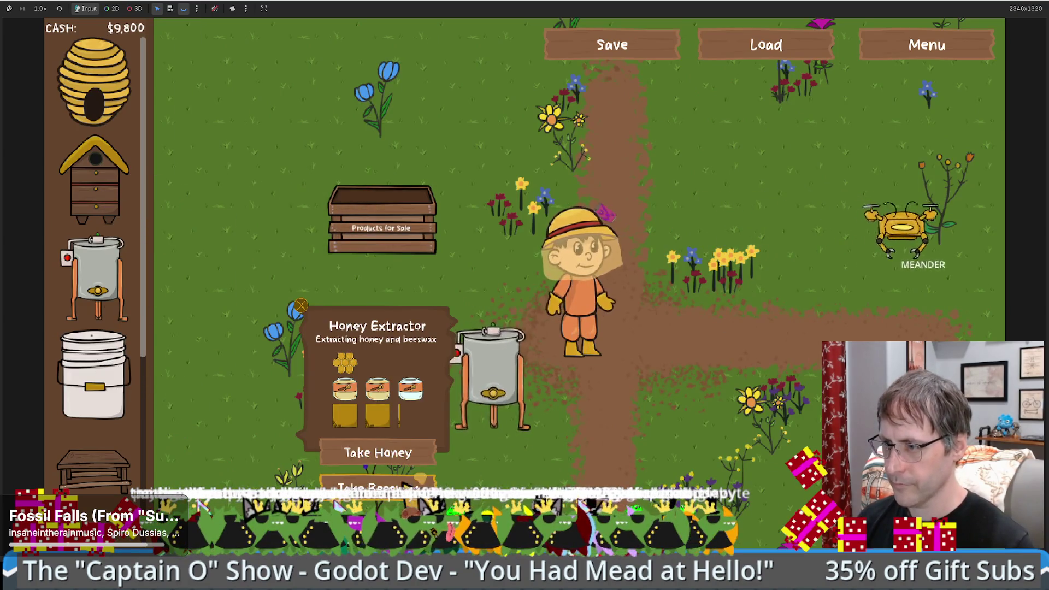
{"action": "left_click", "coordinate": [423, 456]}
Step: Place a crafting table, open its panel, then walk toward the sale crate
{"action": "key", "text": "w"}
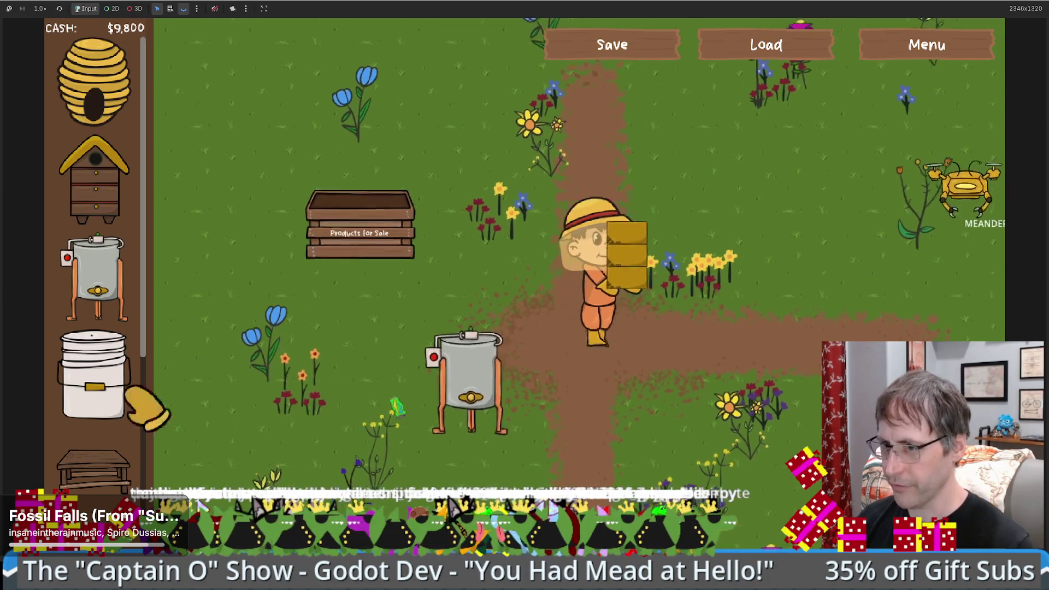
{"action": "mouse_move", "coordinate": [112, 474]}
{"action": "left_mouse_down"}
{"action": "mouse_move", "coordinate": [720, 335]}
{"action": "mouse_move", "coordinate": [865, 240]}
{"action": "mouse_move", "coordinate": [854, 300]}
{"action": "left_mouse_up"}
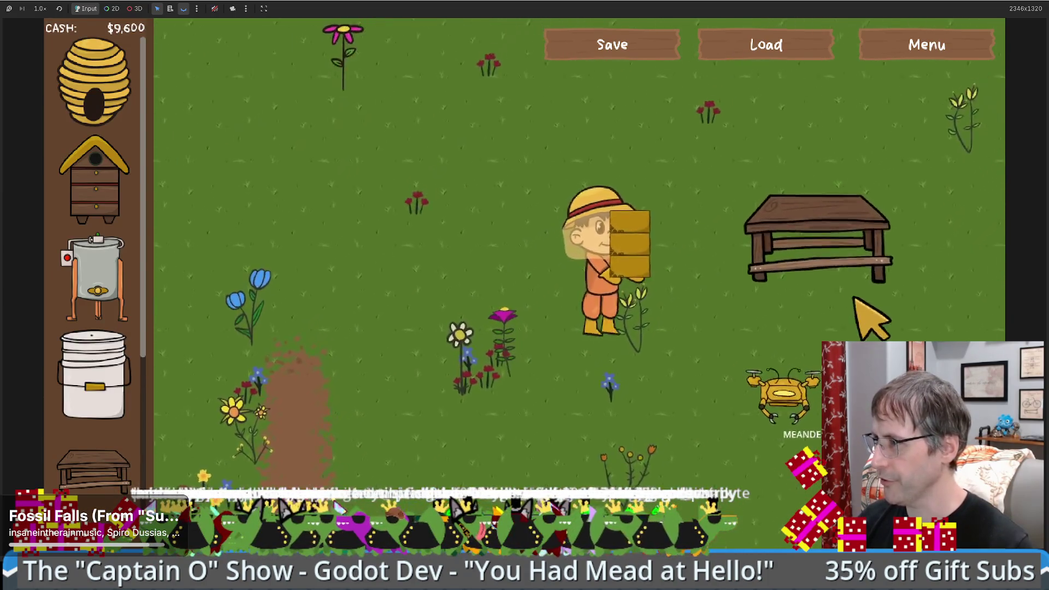
{"action": "left_click", "coordinate": [765, 314]}
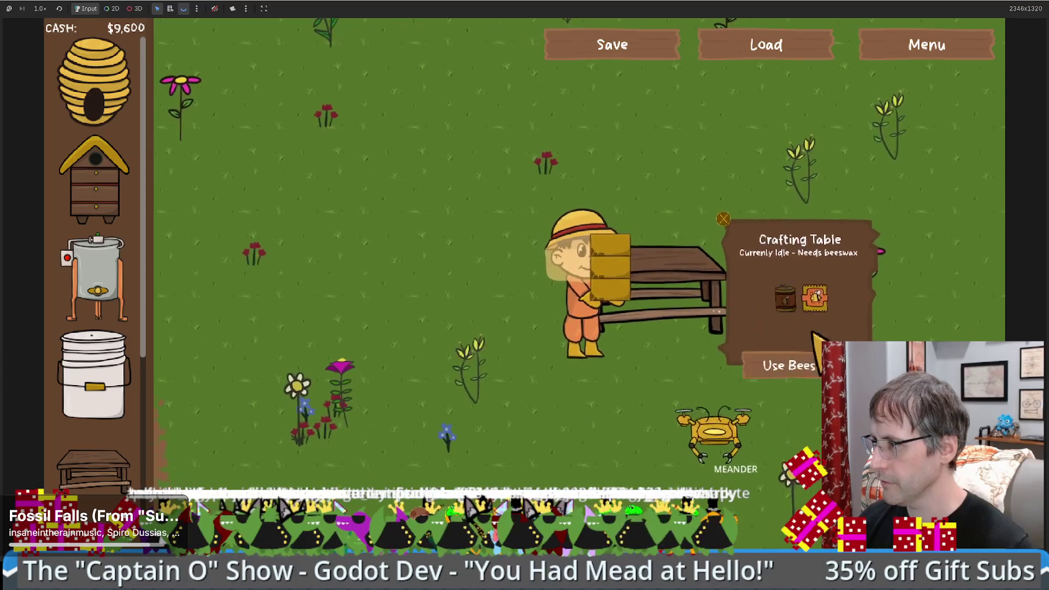
{"action": "key", "text": "a"}
{"action": "key", "text": "w"}
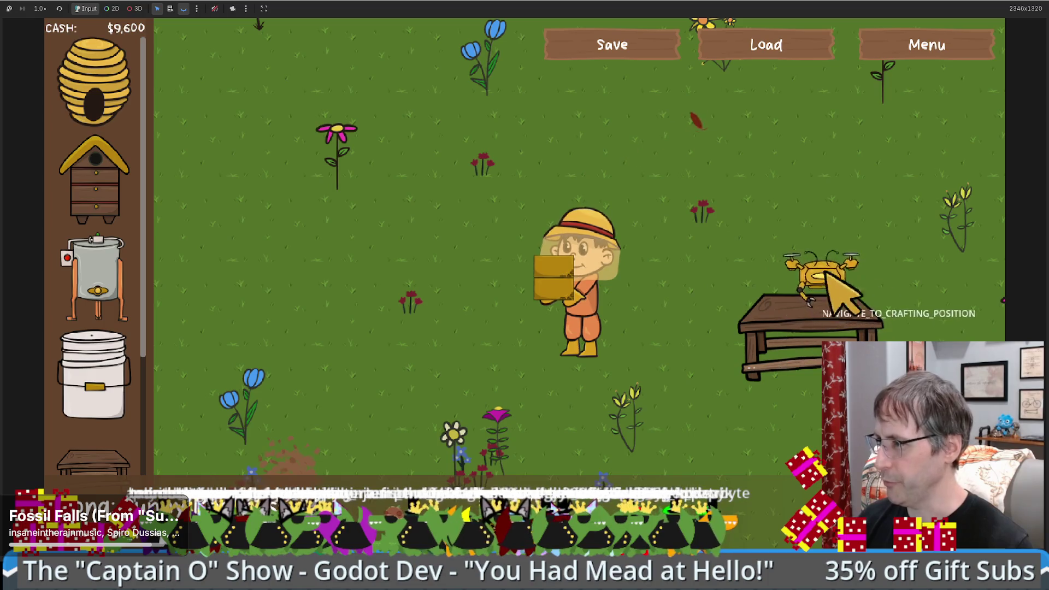
{"action": "key", "text": "s"}
{"action": "key", "text": "a"}
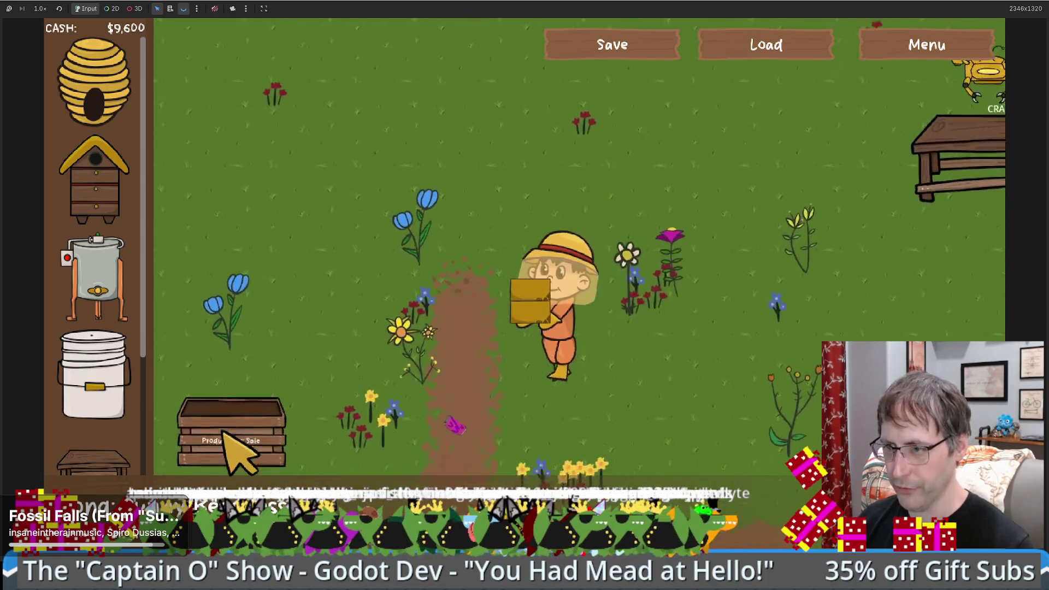
Step: Walk along the crafting table and follow the drone taxiing goods to the sale crate, then stop the game
{"action": "key", "text": "d"}
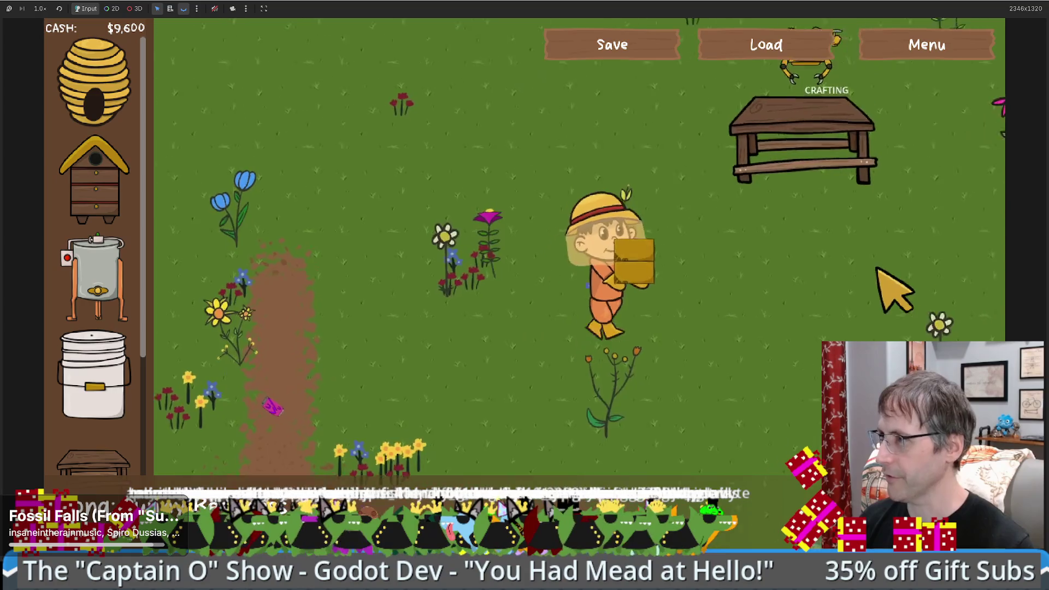
{"action": "key", "text": "w"}
{"action": "key", "text": "w"}
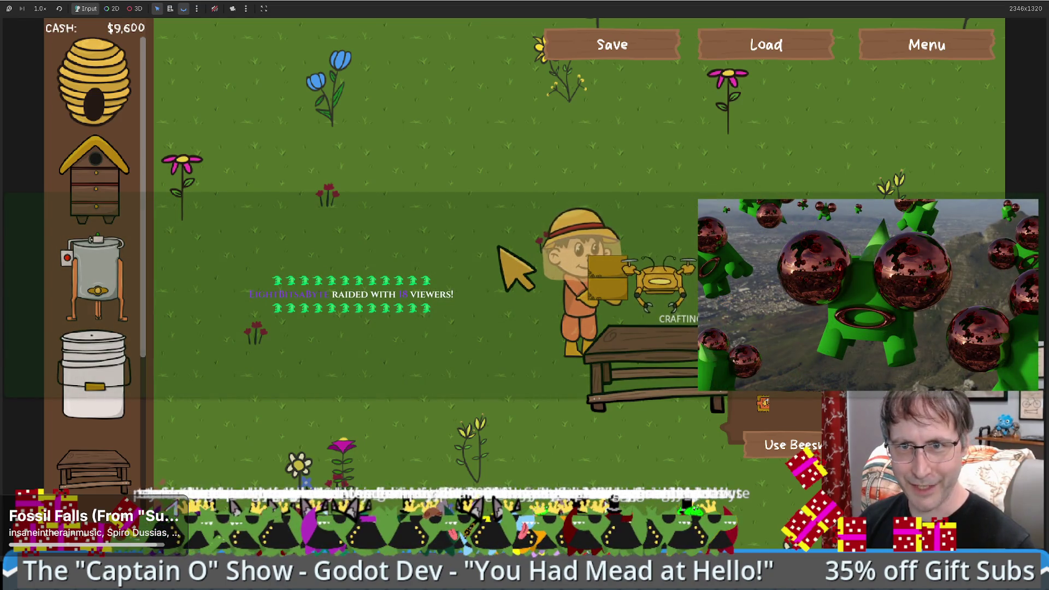
{"action": "key", "text": "d"}
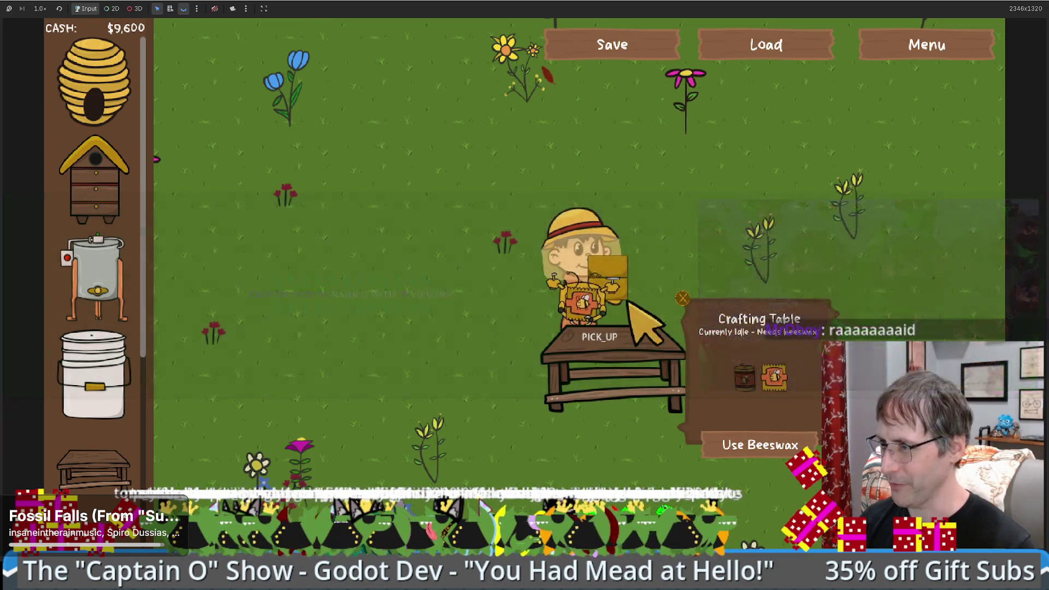
{"action": "key", "text": "a"}
{"action": "key", "text": "s"}
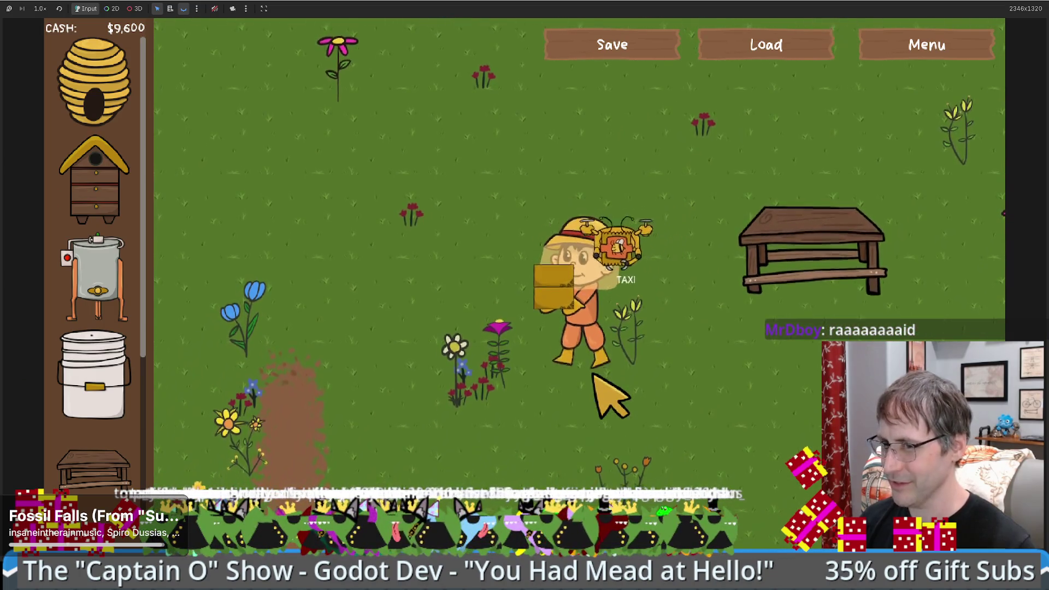
{"action": "key", "text": "s"}
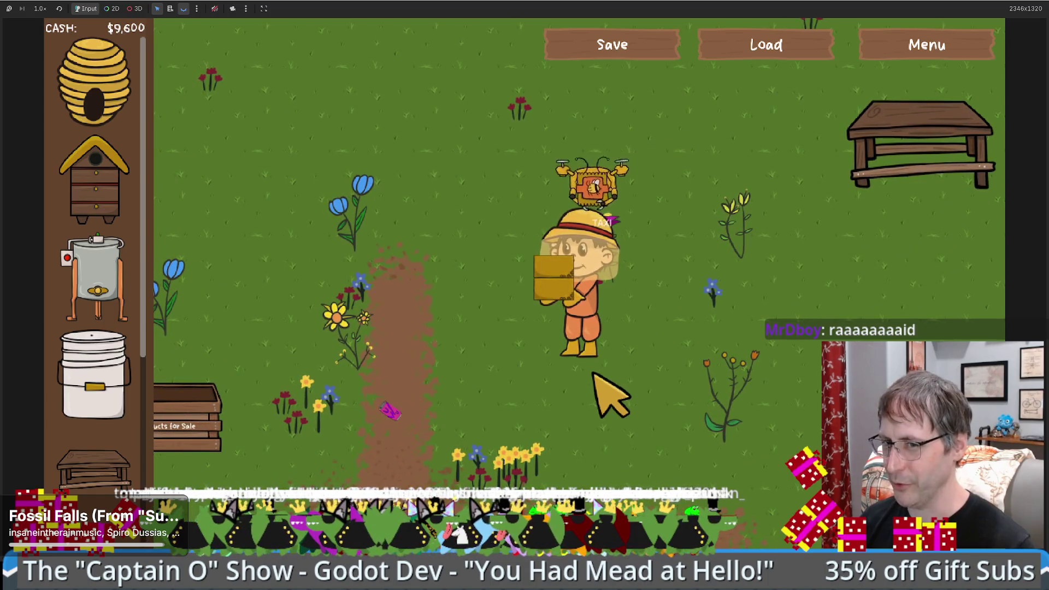
{"action": "key", "text": "a"}
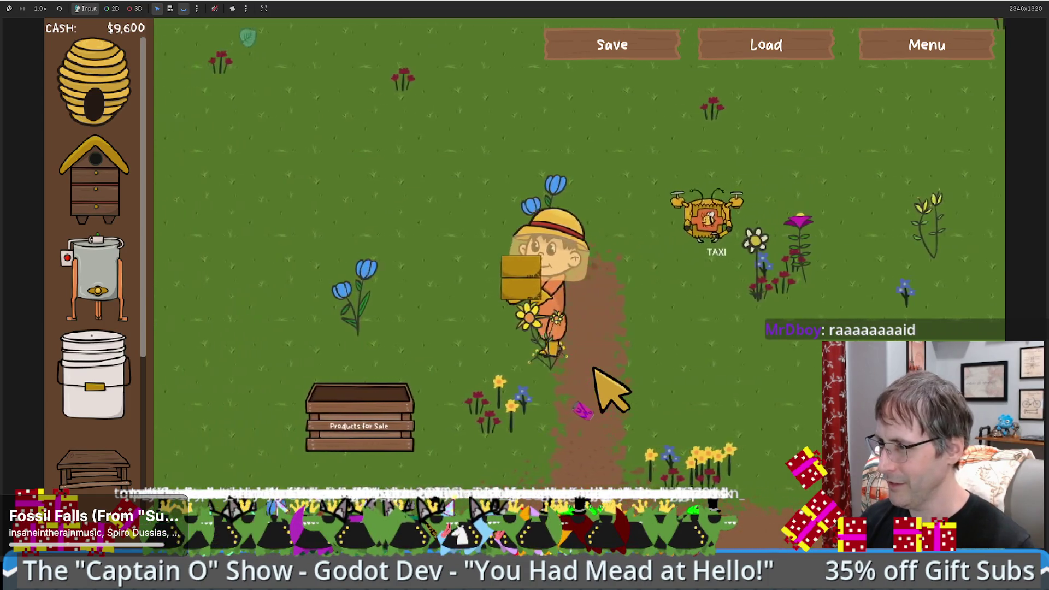
{"action": "key", "text": "a"}
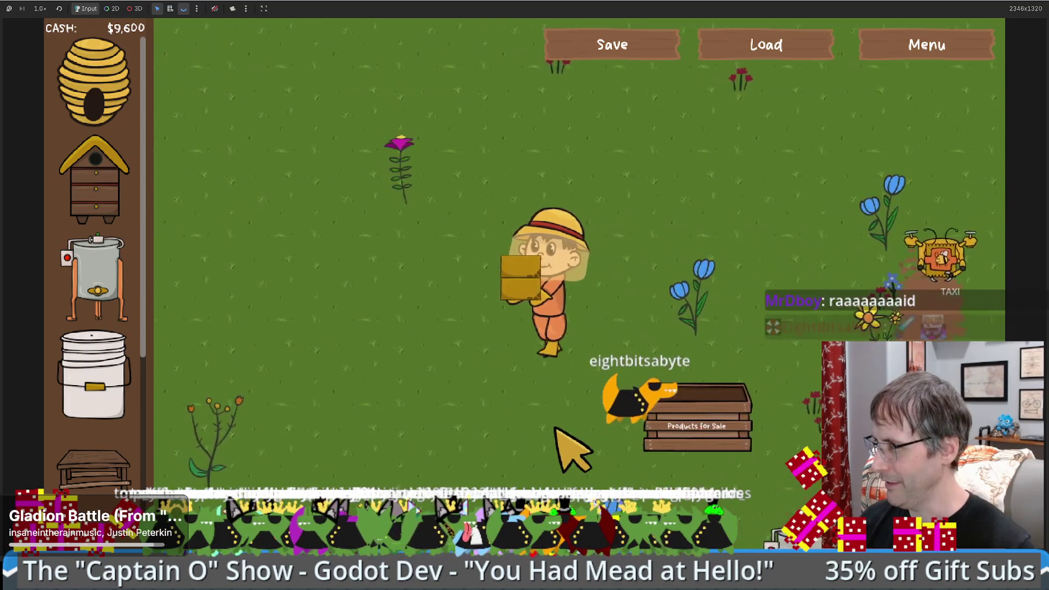
{"action": "key", "text": "s"}
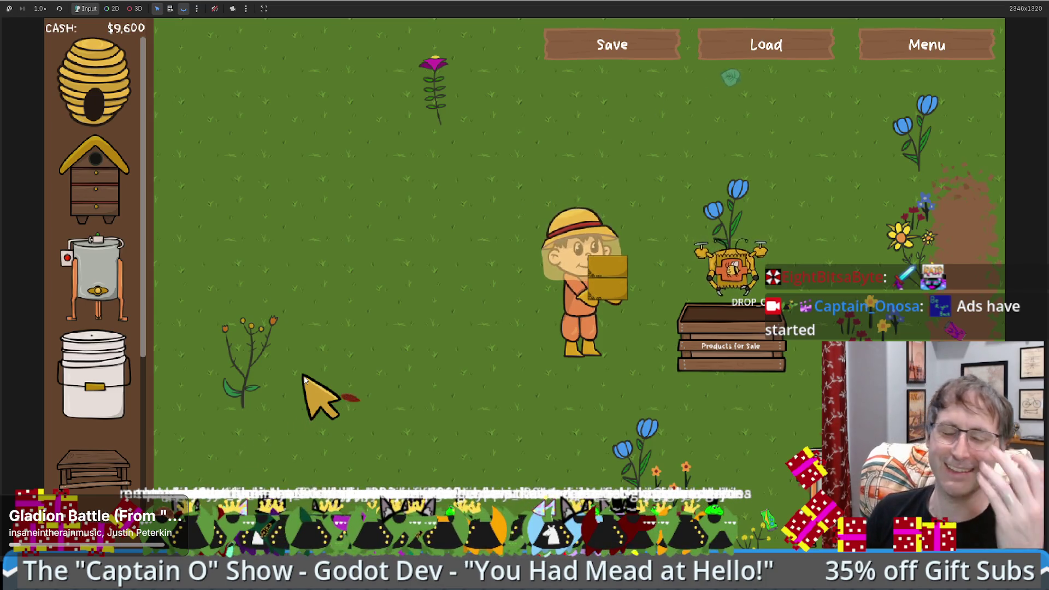
{"action": "key", "text": "F8"}
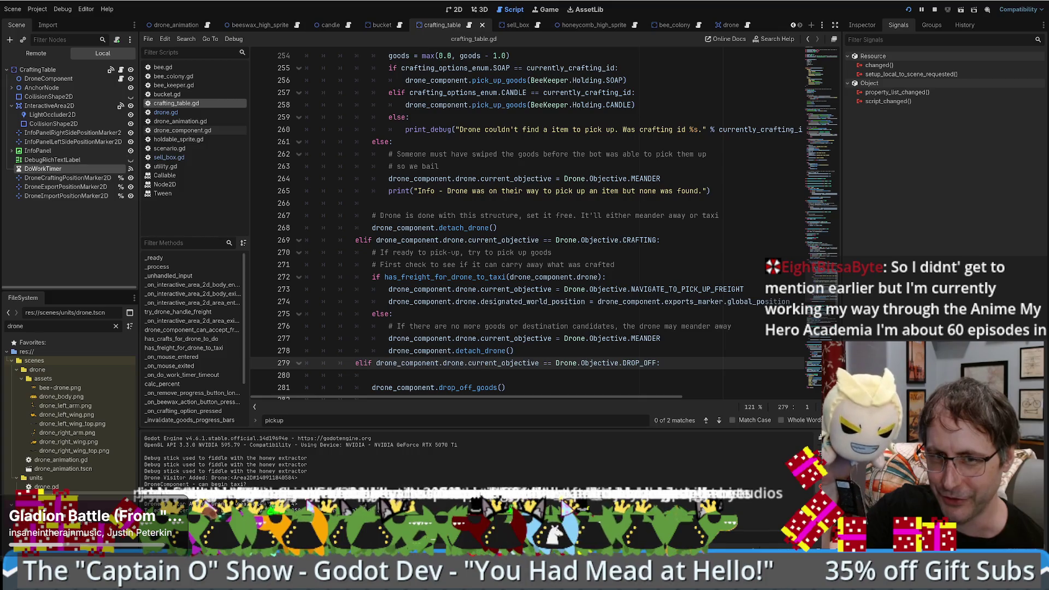
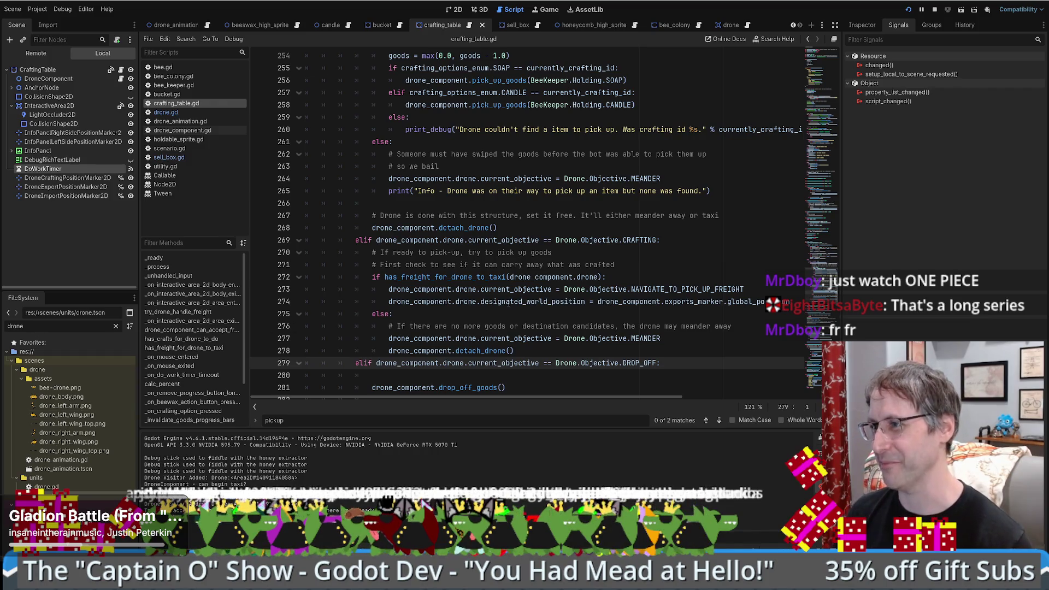
Step: Open drone_component.gd and set a breakpoint on line 62 inside drop_off_goods
{"action": "scroll", "coordinate": [627, 288], "scroll_direction": "down", "scroll_amount": 3}
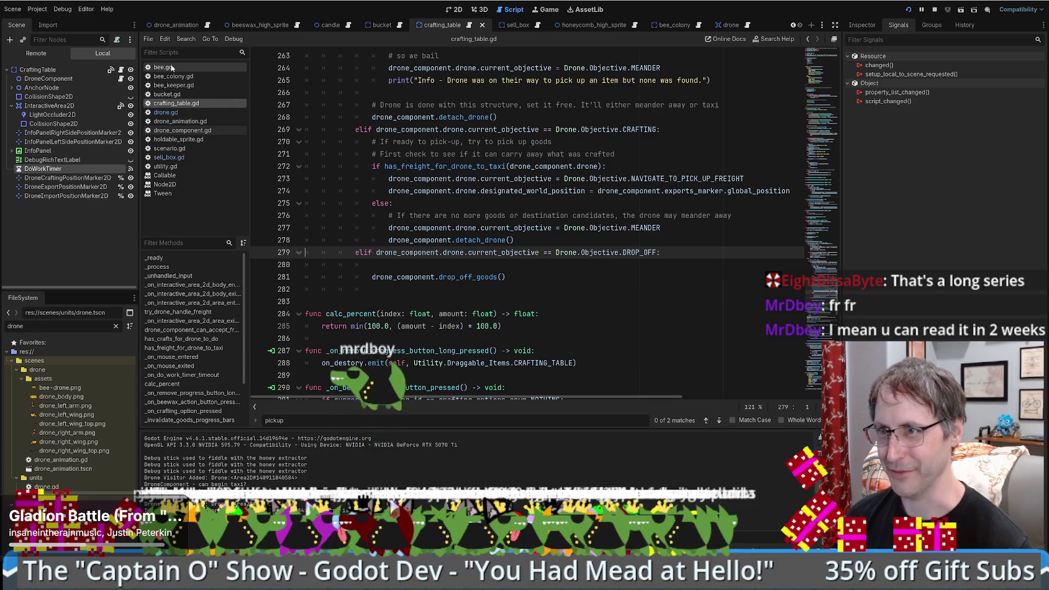
{"action": "left_click", "coordinate": [182, 130]}
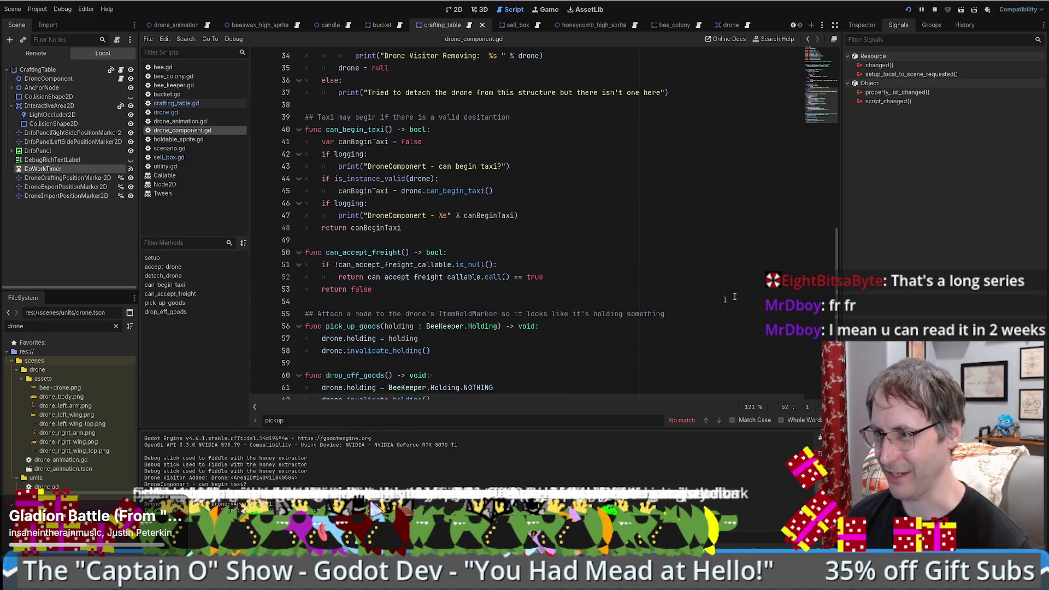
{"action": "scroll", "coordinate": [822, 113], "scroll_direction": "down", "scroll_amount": 1}
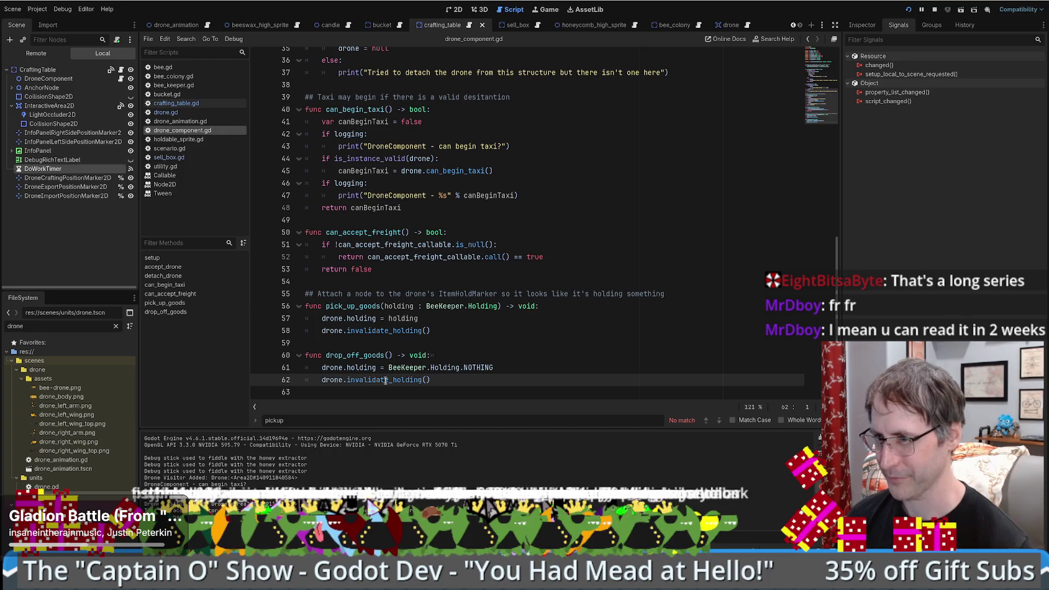
{"action": "left_click", "coordinate": [260, 382]}
Step: Search the whole project for drop_off_goods, finding 2 matches in 2 files
{"action": "double_click", "coordinate": [355, 355]}
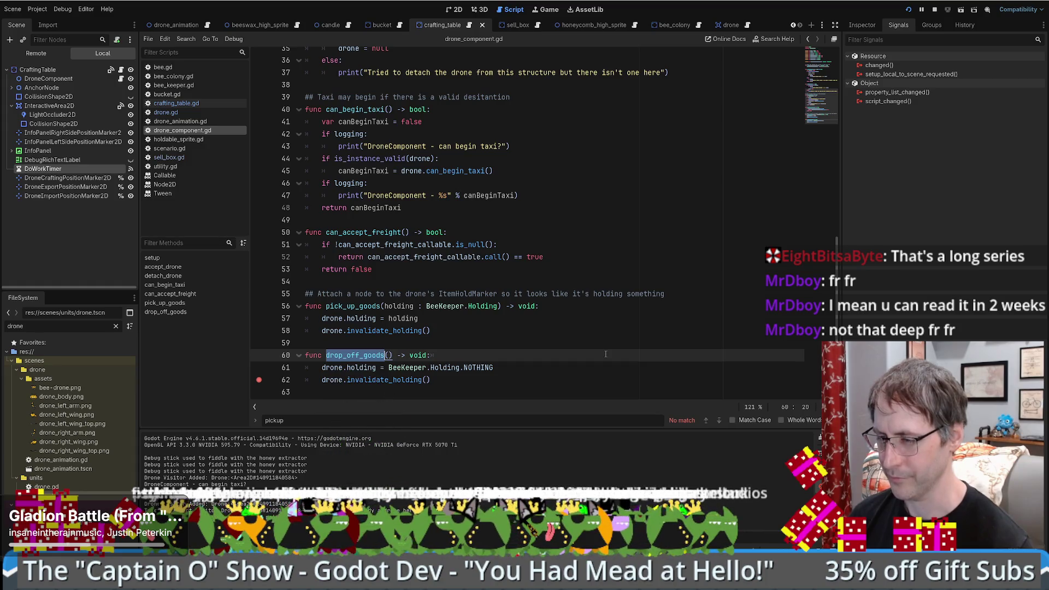
{"action": "key", "text": "ctrl+shift+f"}
{"action": "key", "text": "Return"}
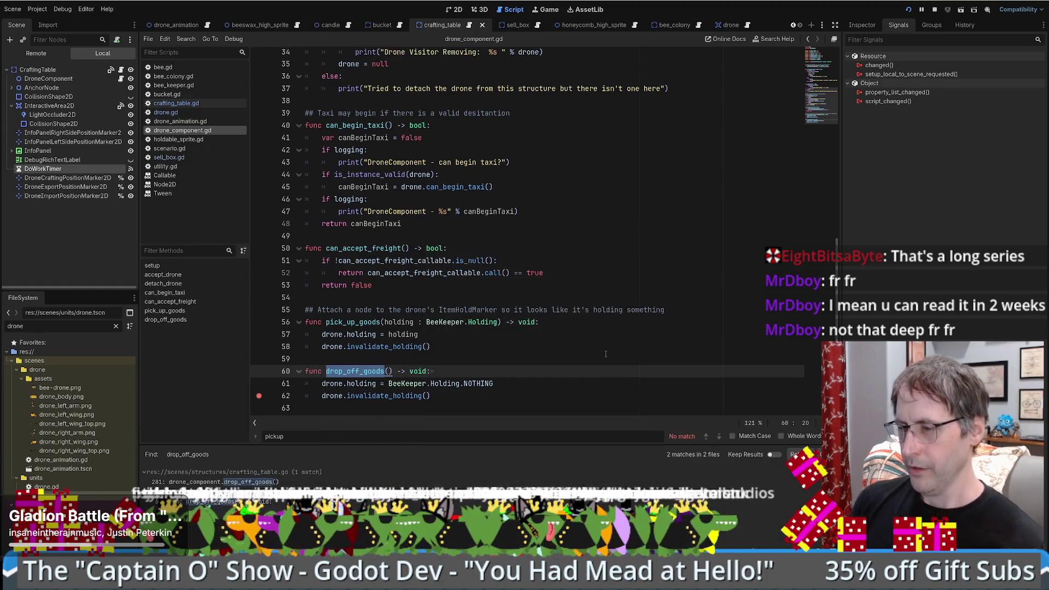
Step: In crafting_table.gd, delete blank line 280 and the extra indentation before the drop_off_goods call
{"action": "left_click", "coordinate": [228, 482]}
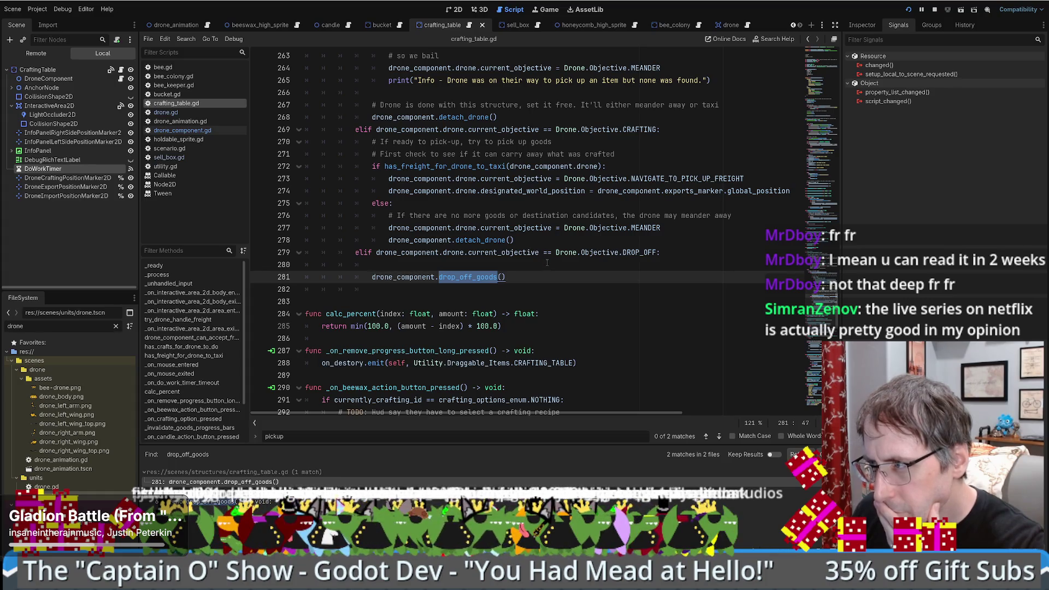
{"action": "scroll", "coordinate": [546, 262], "scroll_direction": "up", "scroll_amount": 5}
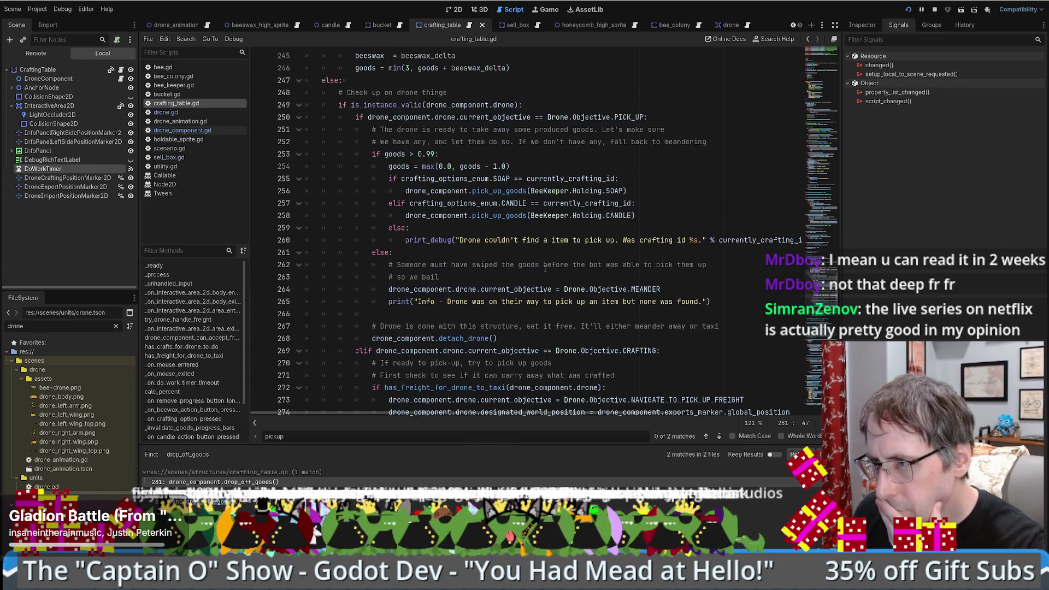
{"action": "scroll", "coordinate": [546, 292], "scroll_direction": "up", "scroll_amount": 5}
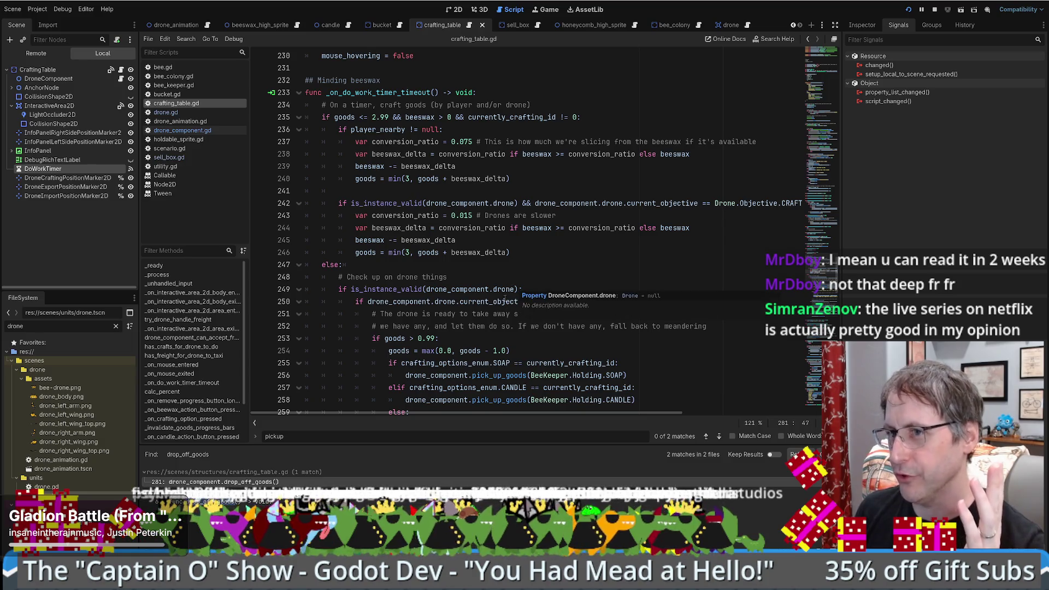
{"action": "scroll", "coordinate": [500, 289], "scroll_direction": "down", "scroll_amount": 10}
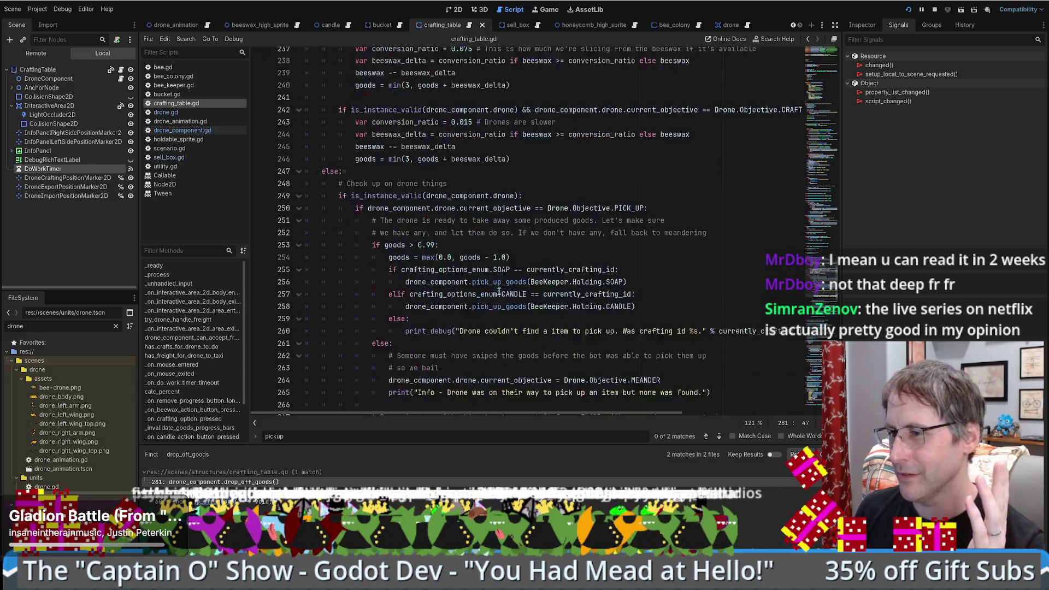
{"action": "left_click", "coordinate": [520, 303]}
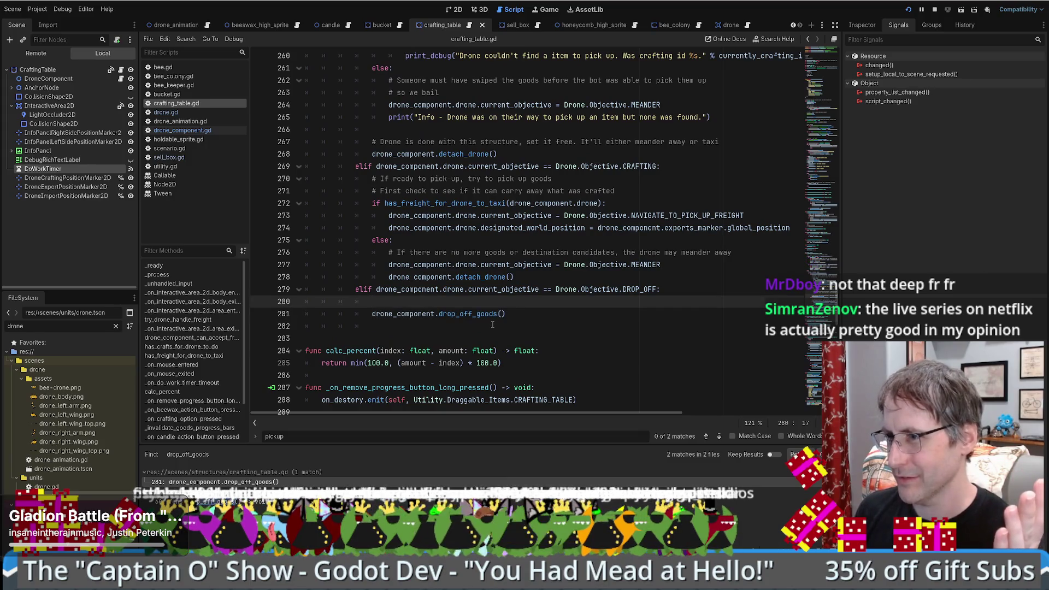
{"action": "key", "text": "Delete"}
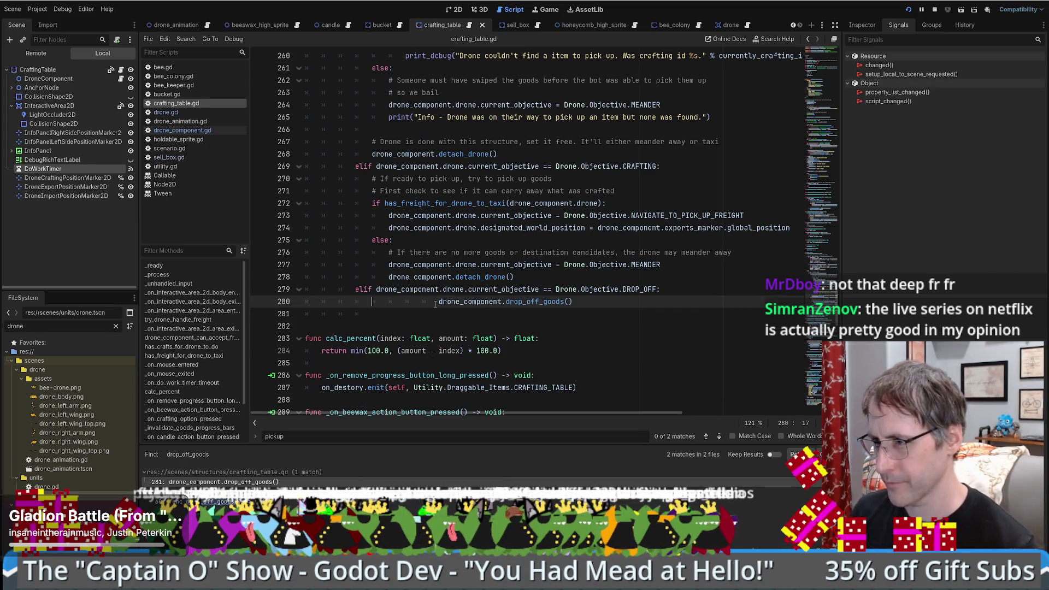
{"action": "left_click_drag", "start_coordinate": [372, 302], "coordinate": [438, 301]}
{"action": "key", "text": "BackSpace"}
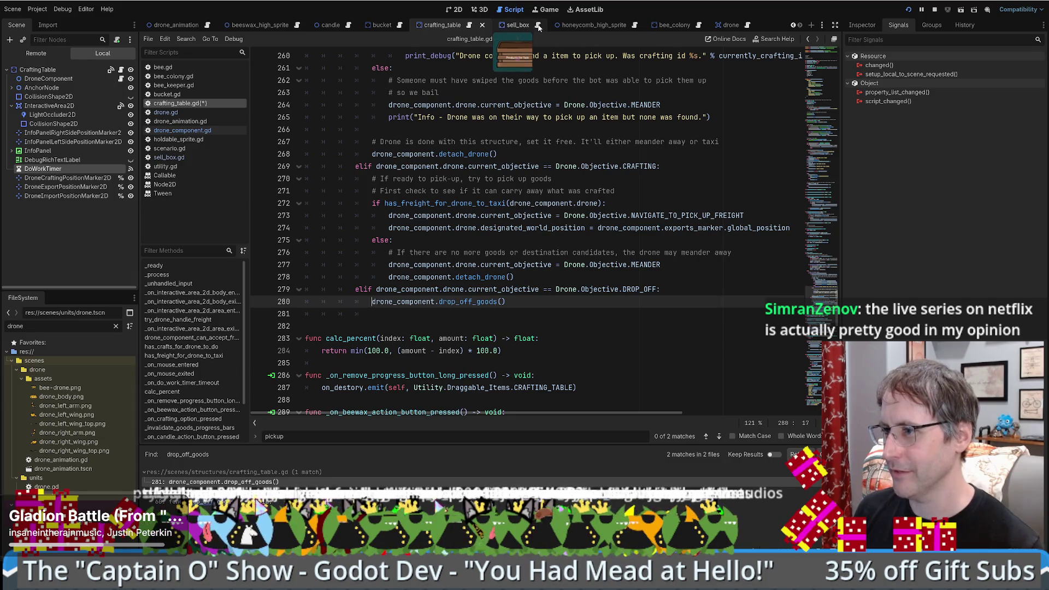
Step: Check the drop_off_goods definition and return to crafting_table.gd
{"action": "left_click", "coordinate": [524, 302]}
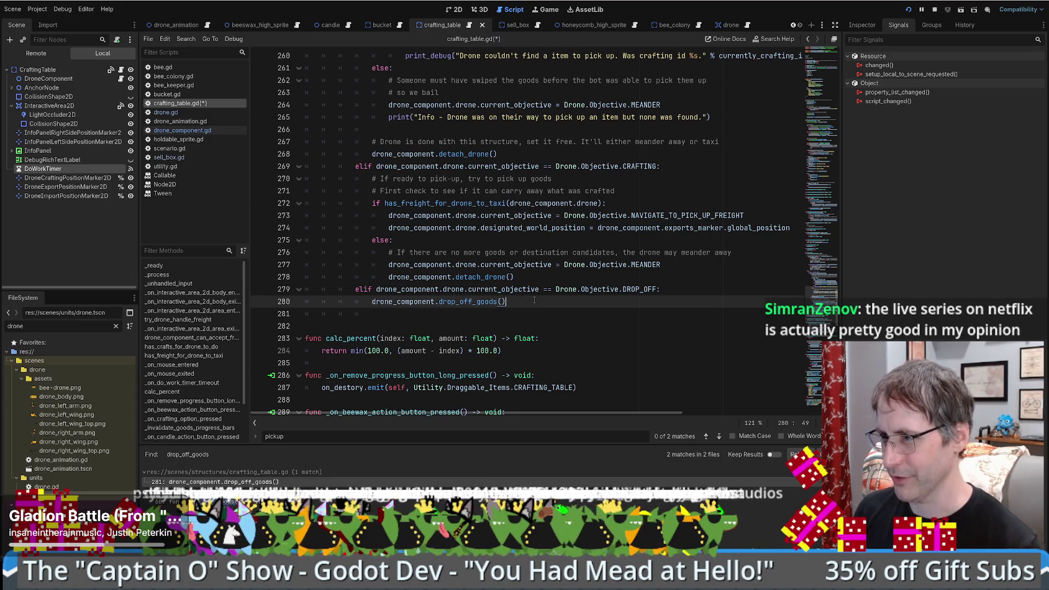
{"action": "key", "text": "shift+Home"}
{"action": "left_click", "coordinate": [464, 302], "text": "ctrl"}
{"action": "key", "text": "alt+Left"}
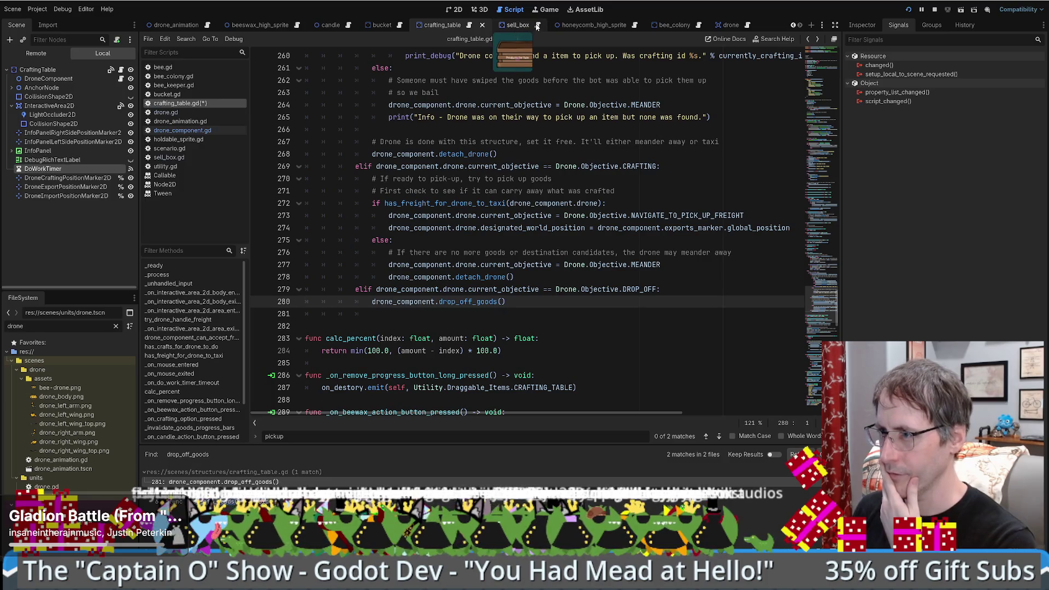
Step: Switch between the sell_box and crafting_table scenes, ending on crafting_table in 2D
{"action": "left_click", "coordinate": [516, 25]}
{"action": "left_click", "coordinate": [457, 11]}
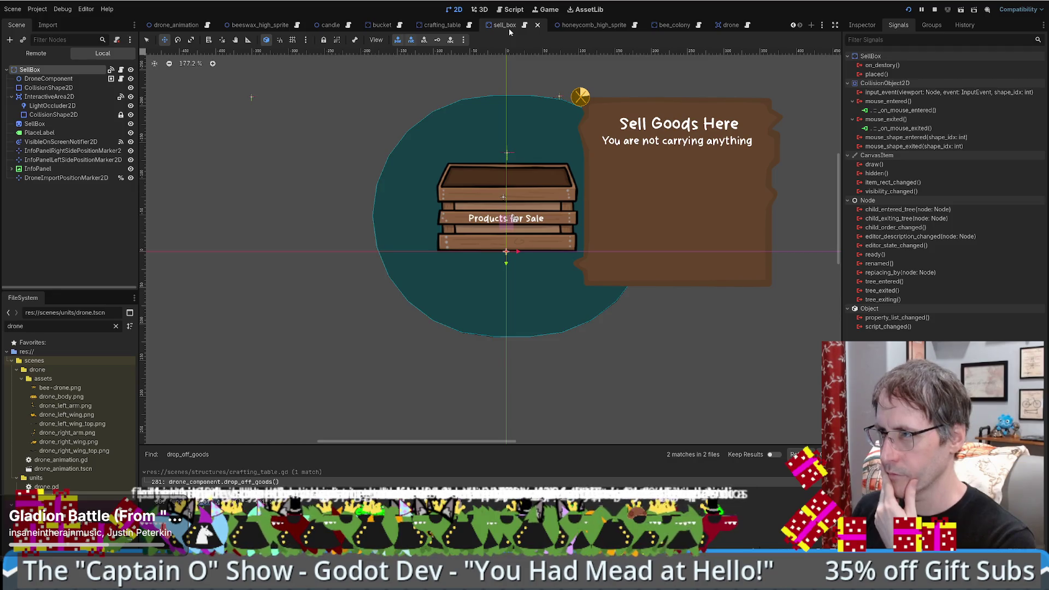
{"action": "left_click", "coordinate": [441, 24]}
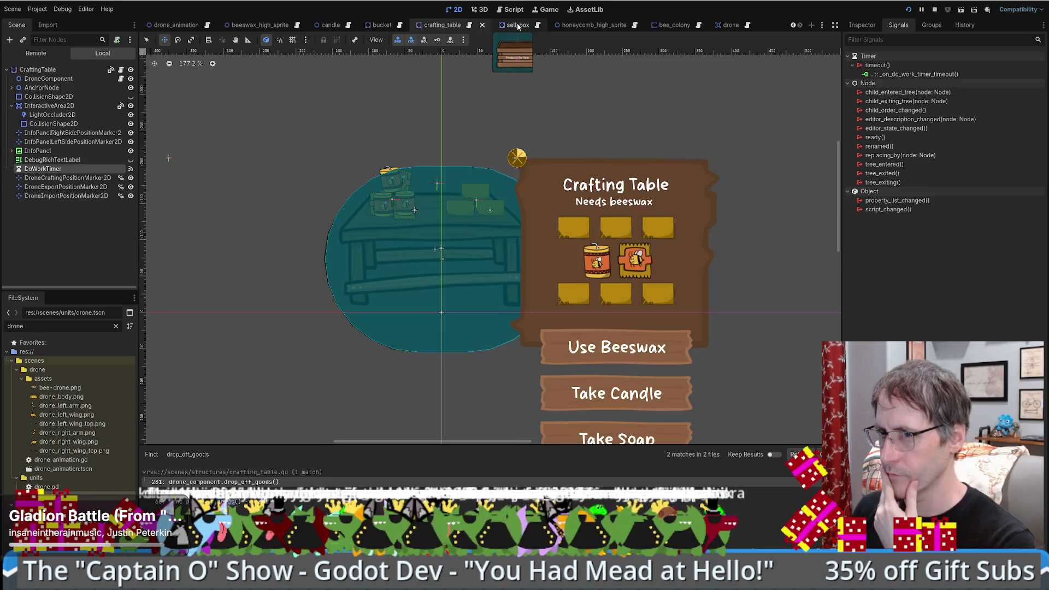
{"action": "left_click", "coordinate": [513, 25]}
{"action": "left_click", "coordinate": [445, 26]}
Step: Select the DoWorkTimer node in the Scene tree to show its signals
{"action": "left_click", "coordinate": [49, 160]}
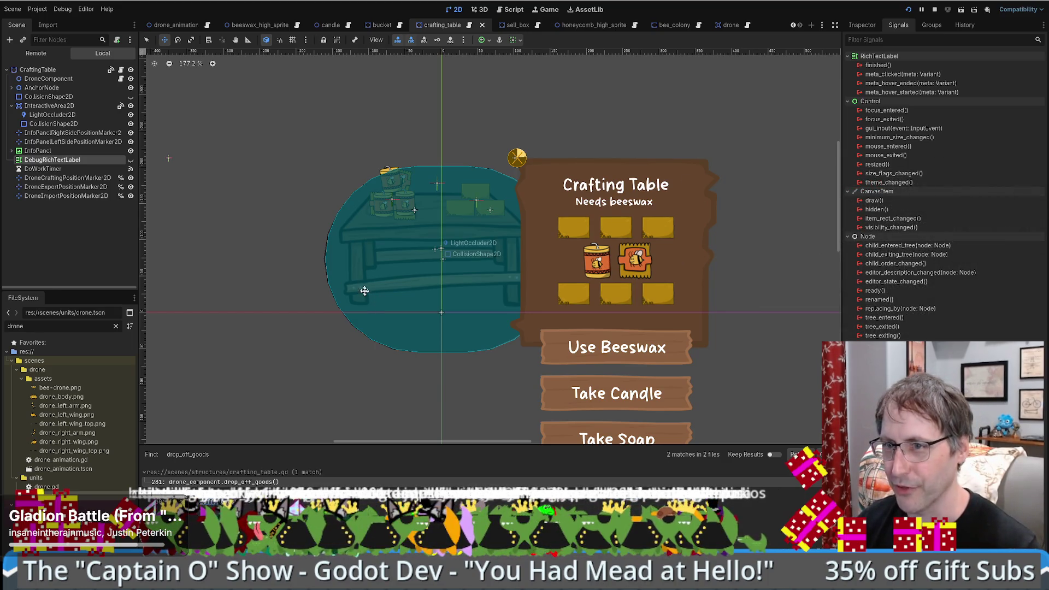
{"action": "scroll", "coordinate": [352, 284], "scroll_direction": "down", "scroll_amount": 1}
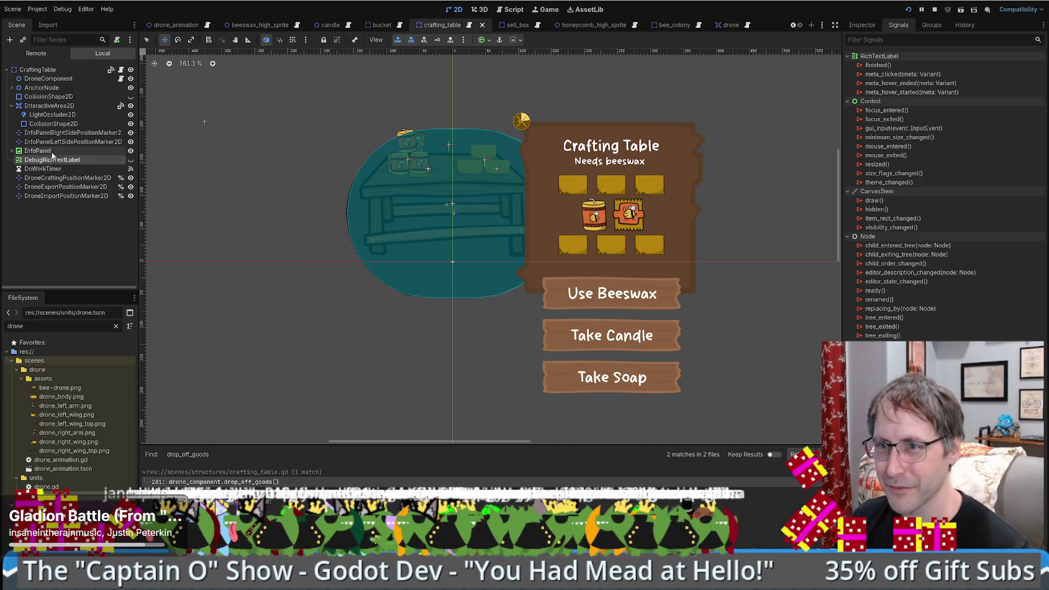
{"action": "left_click", "coordinate": [43, 169]}
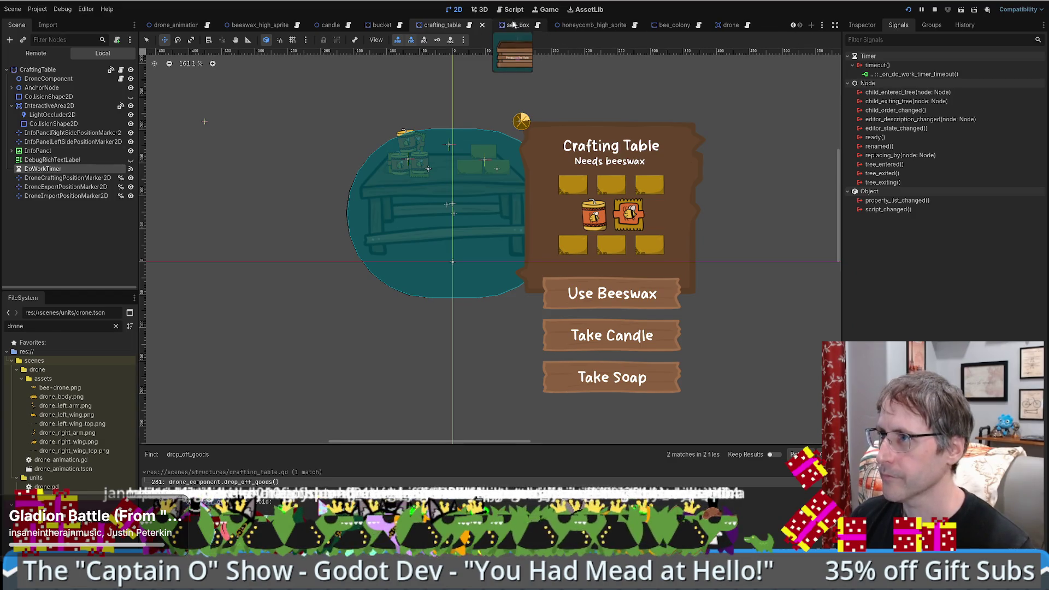
Step: Paste the DoWorkTimer node into the sell_box scene
{"action": "left_click", "coordinate": [512, 24]}
{"action": "key", "text": "ctrl+v"}
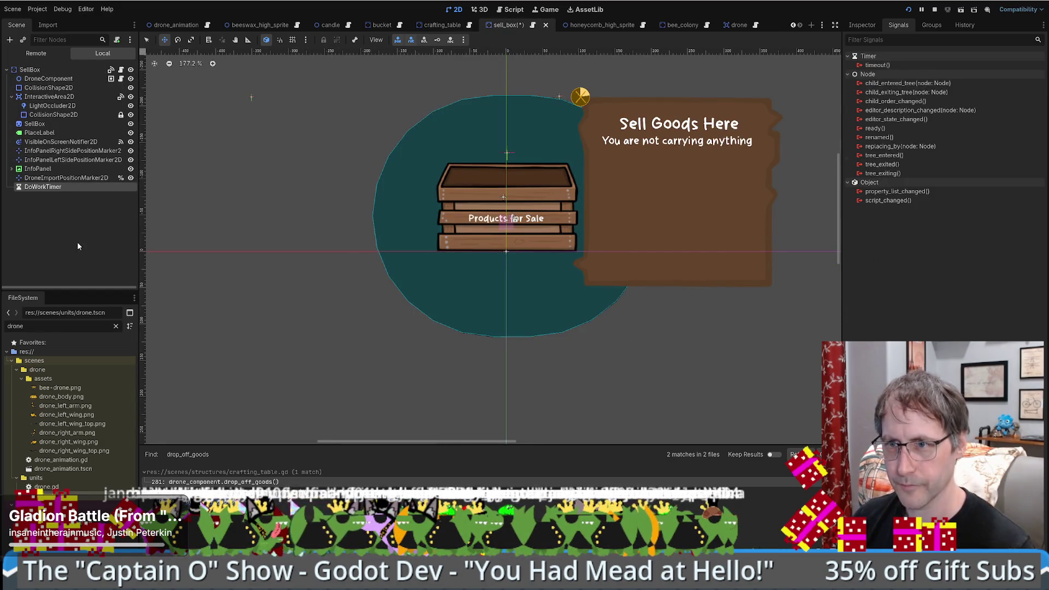
{"action": "left_click", "coordinate": [592, 25]}
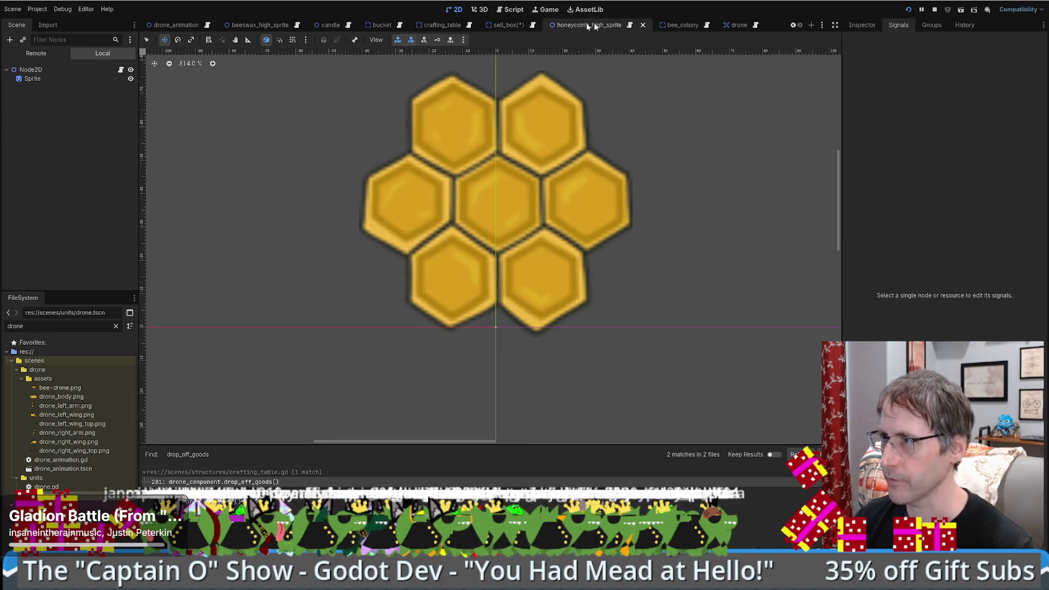
{"action": "left_click", "coordinate": [502, 25]}
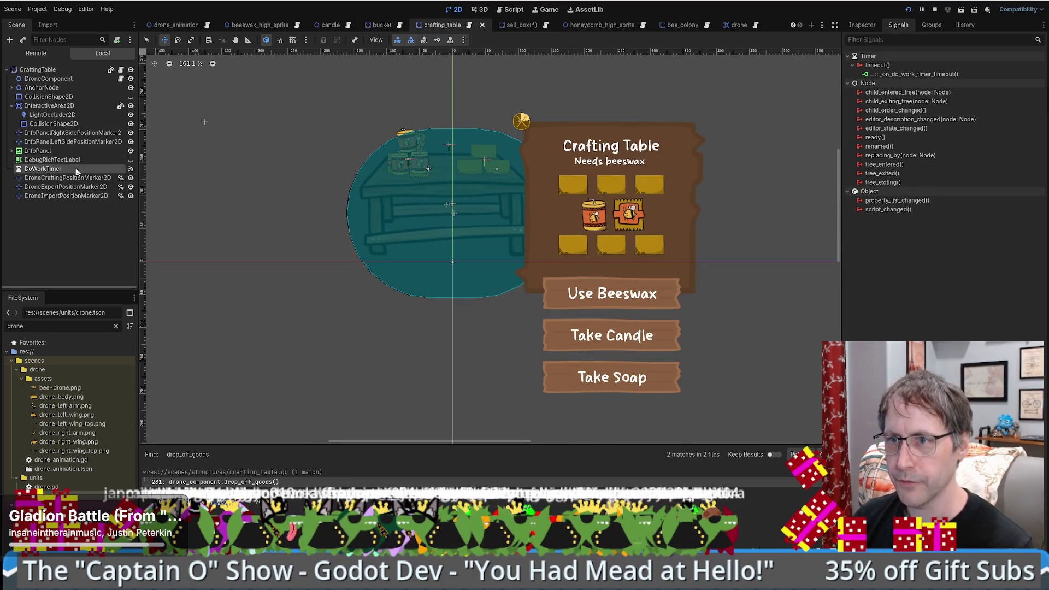
Step: Connect the DoWorkTimer's timeout signal to a new _on_do_work_timer_timeout method
{"action": "left_click", "coordinate": [510, 26]}
{"action": "double_click", "coordinate": [890, 65]}
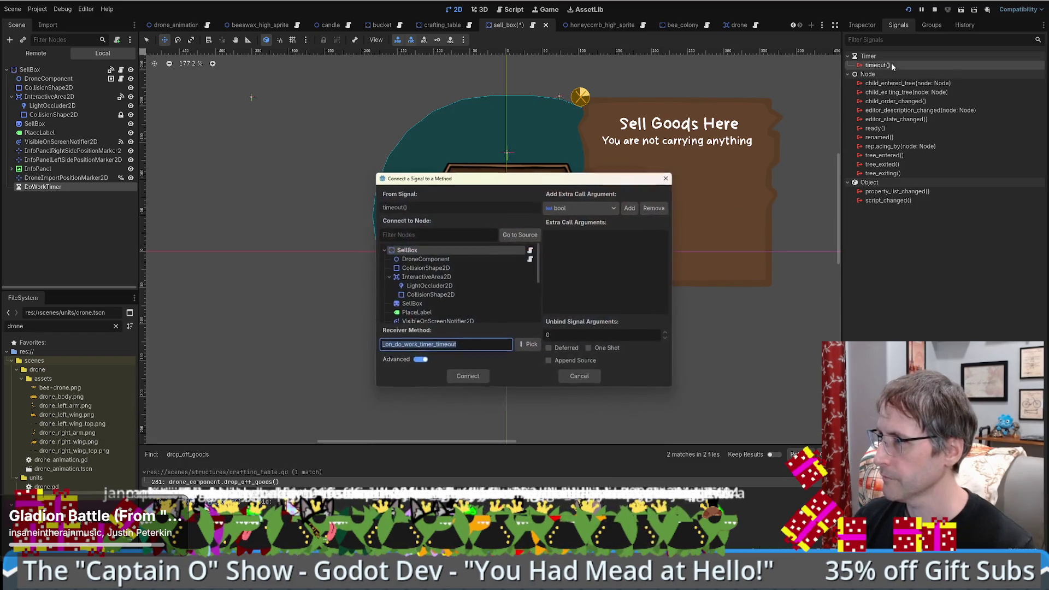
{"action": "left_click", "coordinate": [470, 378]}
Step: Move the generated timeout stub near the top of sell_box.gd, then select crafting_table.gd's timer logic
{"action": "scroll", "coordinate": [524, 391], "scroll_direction": "down", "scroll_amount": 10}
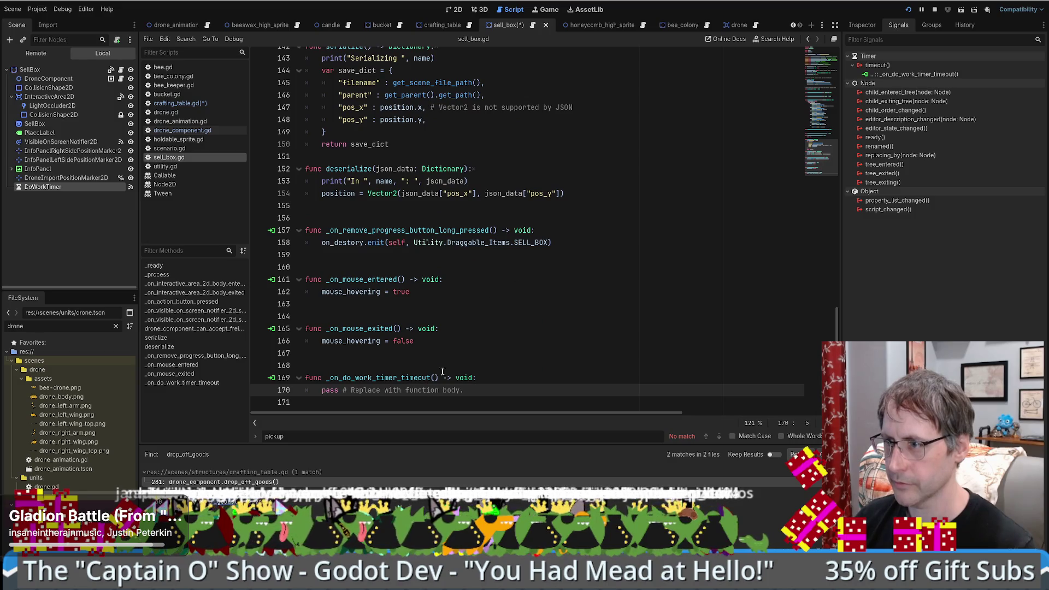
{"action": "left_click_drag", "start_coordinate": [442, 353], "coordinate": [537, 390]}
{"action": "key", "text": "ctrl+c"}
{"action": "key", "text": "BackSpace"}
{"action": "scroll", "coordinate": [534, 372], "scroll_direction": "up", "scroll_amount": 10}
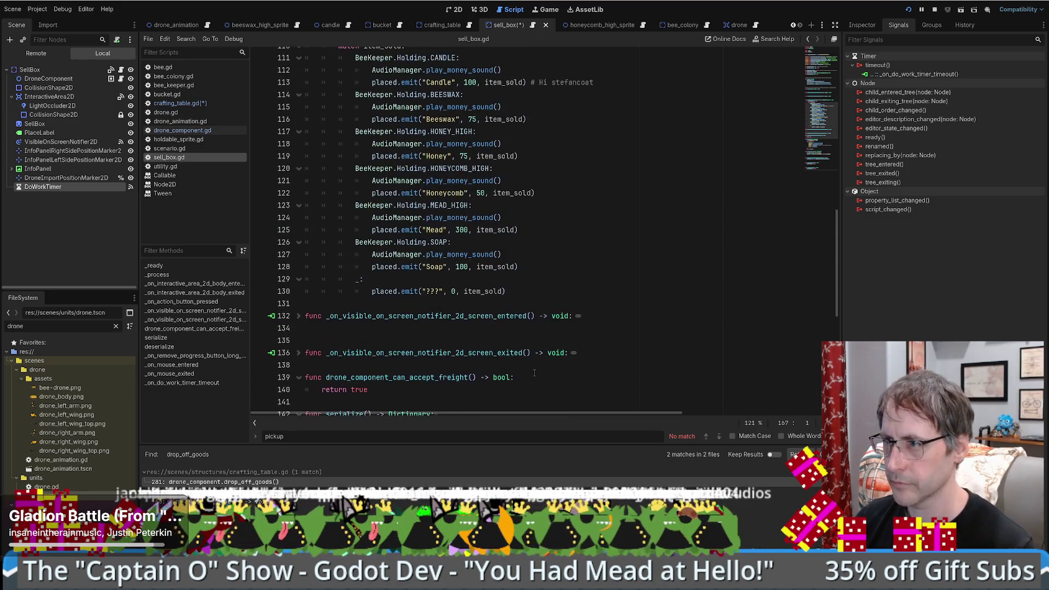
{"action": "scroll", "coordinate": [406, 337], "scroll_direction": "up", "scroll_amount": 10}
{"action": "scroll", "coordinate": [406, 337], "scroll_direction": "up", "scroll_amount": 4}
{"action": "scroll", "coordinate": [382, 301], "scroll_direction": "down", "scroll_amount": 20}
{"action": "scroll", "coordinate": [328, 229], "scroll_direction": "up", "scroll_amount": 20}
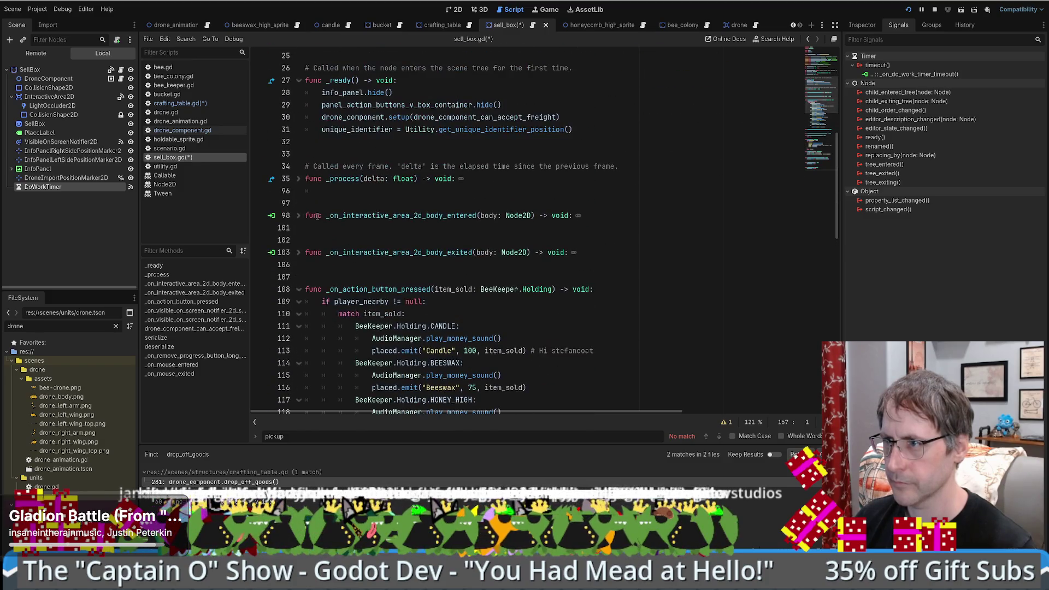
{"action": "left_click", "coordinate": [339, 196]}
{"action": "key", "text": "ctrl+v"}
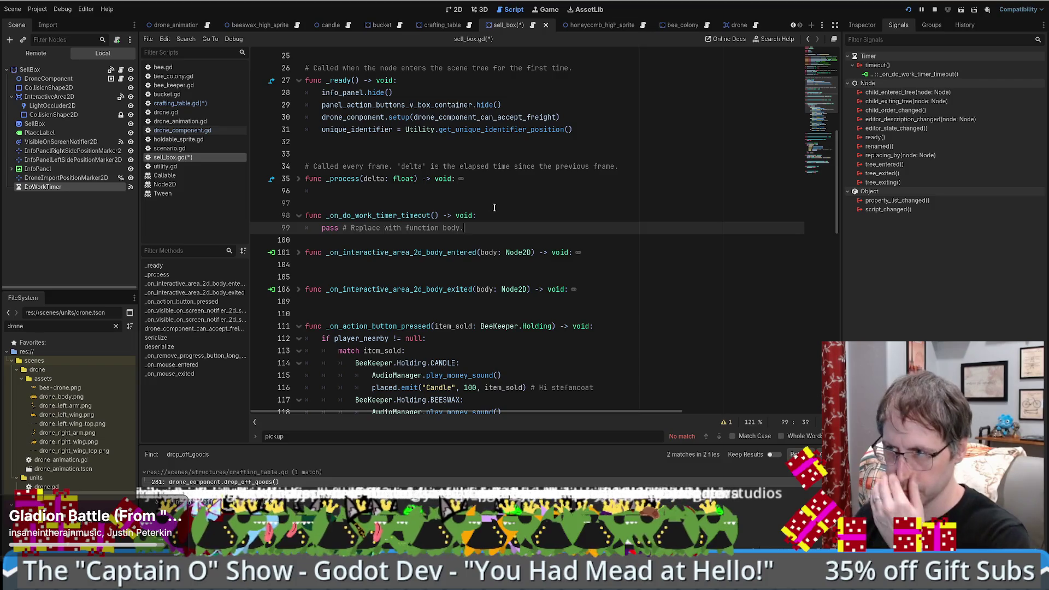
{"action": "left_click", "coordinate": [452, 25]}
{"action": "mouse_move", "coordinate": [519, 296]}
{"action": "left_mouse_down"}
{"action": "mouse_move", "coordinate": [355, 289]}
{"action": "mouse_move", "coordinate": [197, 179]}
{"action": "left_mouse_up"}
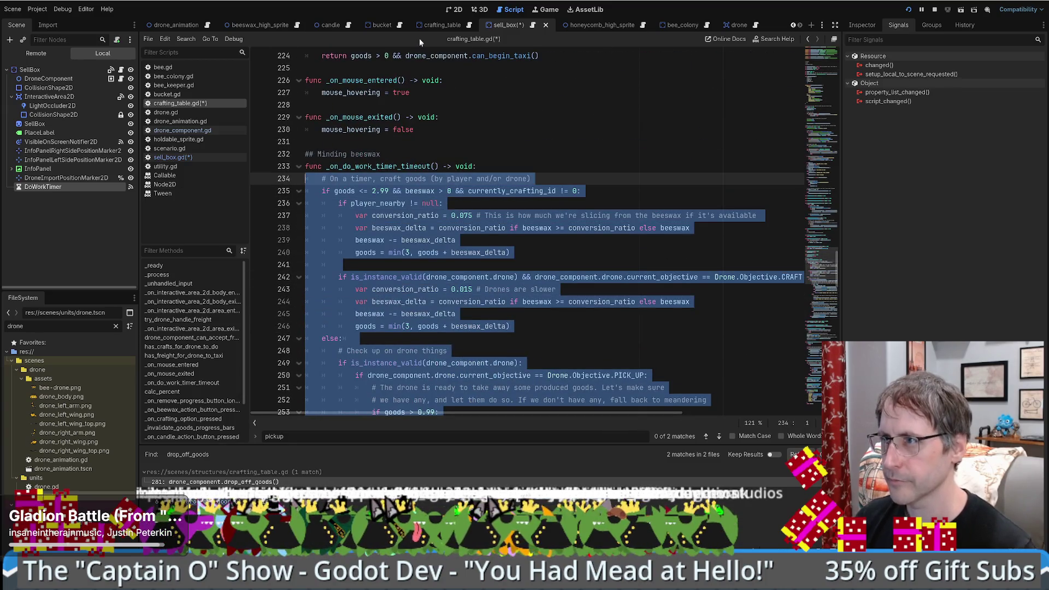
Step: Replace the handler's pass with the crafting table's timer logic, dropping the beeswax crafting lines
{"action": "left_click", "coordinate": [508, 25]}
{"action": "triple_click", "coordinate": [476, 227]}
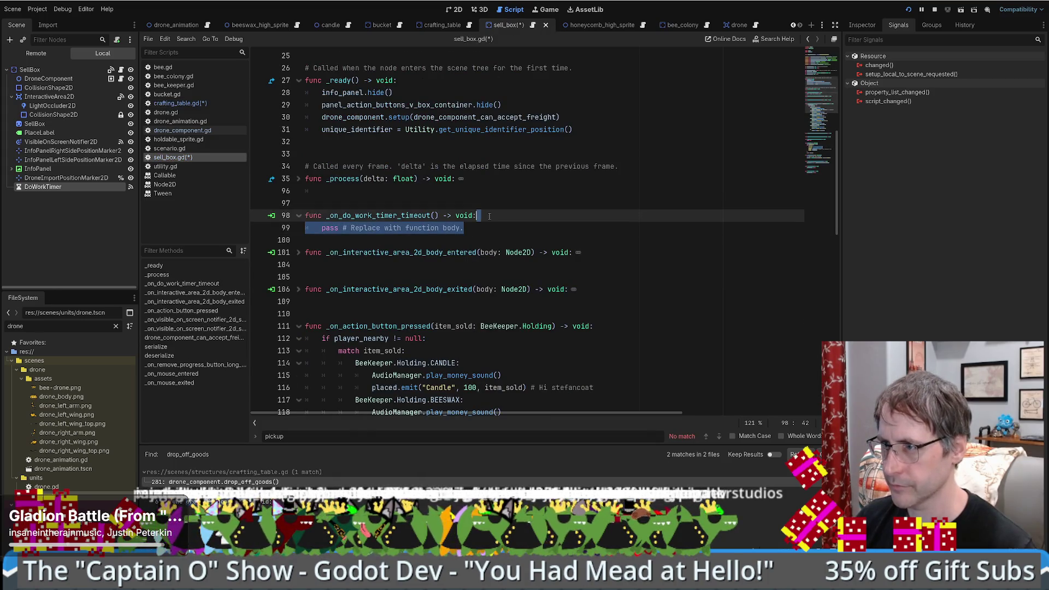
{"action": "key", "text": "ctrl+v"}
{"action": "scroll", "coordinate": [476, 222], "scroll_direction": "up", "scroll_amount": 5}
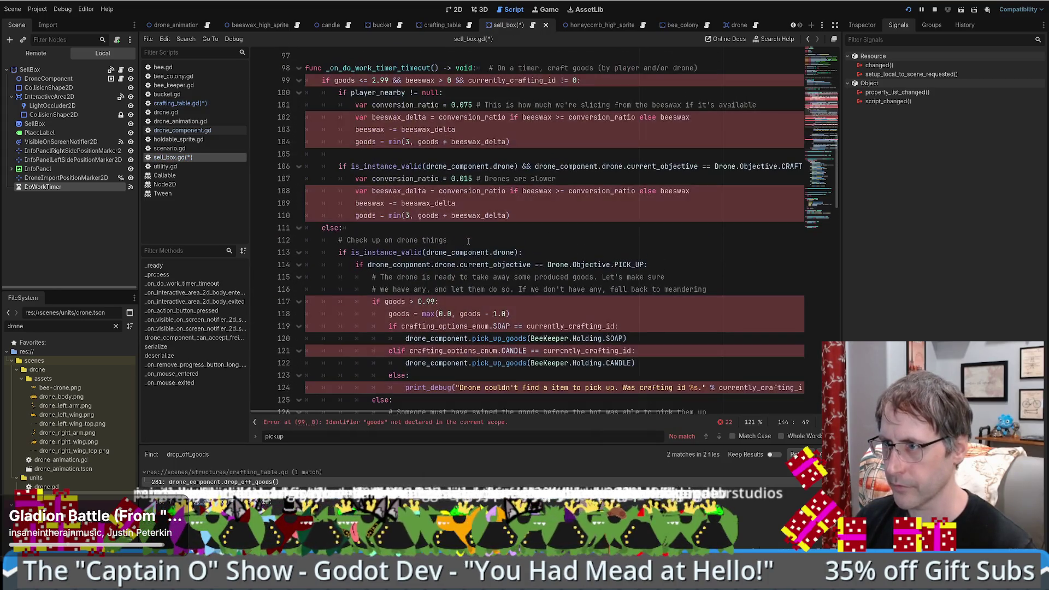
{"action": "mouse_move", "coordinate": [306, 80]}
{"action": "left_mouse_down"}
{"action": "mouse_move", "coordinate": [328, 92]}
{"action": "mouse_move", "coordinate": [367, 195]}
{"action": "left_mouse_up"}
{"action": "scroll", "coordinate": [367, 195], "scroll_direction": "down", "scroll_amount": 1}
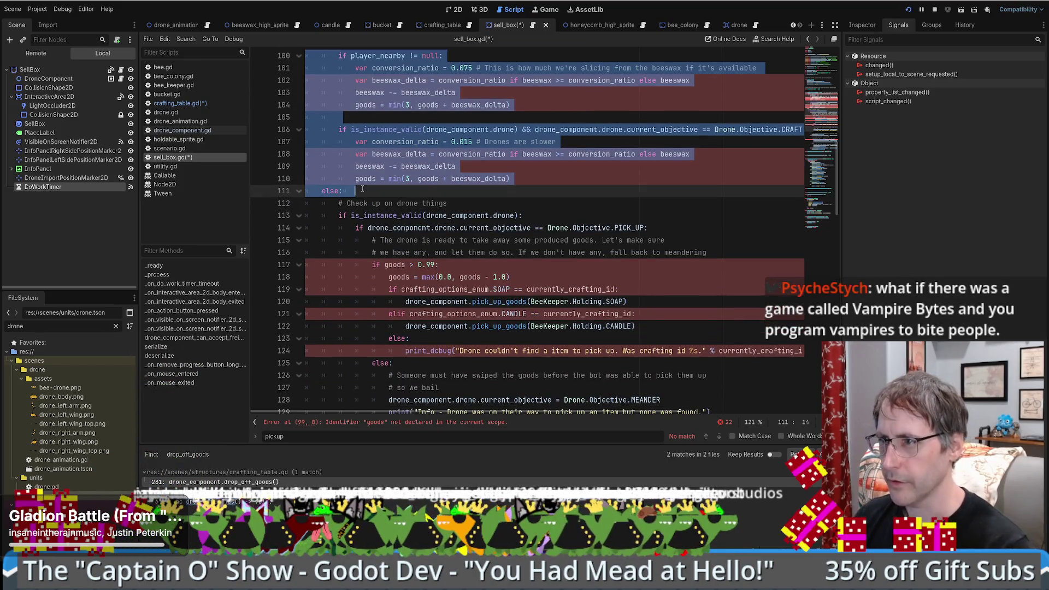
{"action": "key", "text": "BackSpace"}
{"action": "scroll", "coordinate": [699, 228], "scroll_direction": "up", "scroll_amount": 5}
{"action": "key", "text": "BackSpace"}
{"action": "key", "text": "BackSpace"}
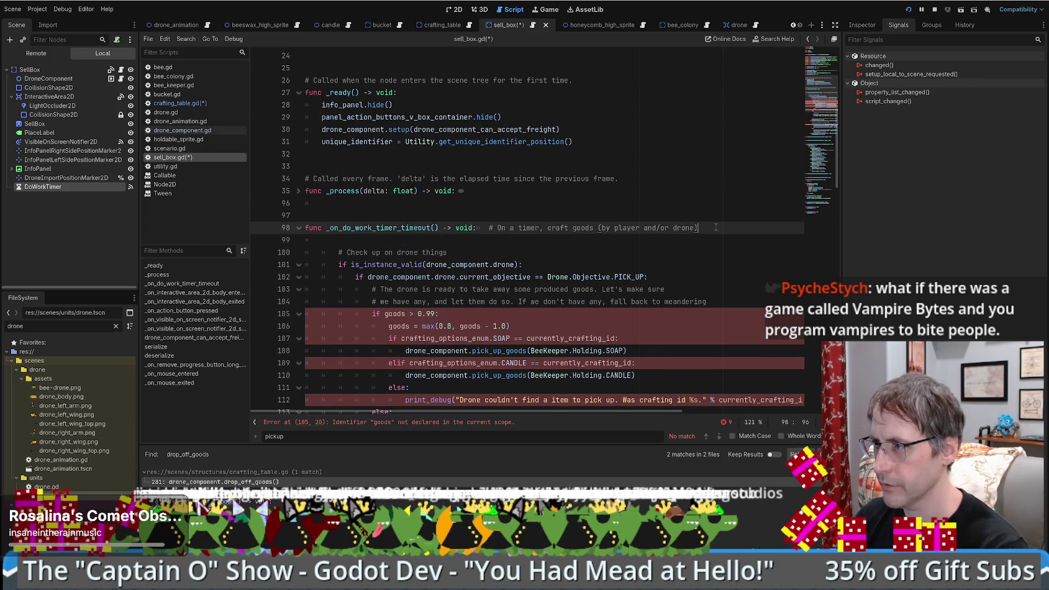
Step: Shorten the line 98 comment to '# On a timer' and remove the extra space
{"action": "double_click", "coordinate": [558, 228]}
{"action": "left_click", "coordinate": [557, 228]}
{"action": "left_click_drag", "start_coordinate": [540, 228], "coordinate": [710, 228]}
{"action": "key", "text": "BackSpace"}
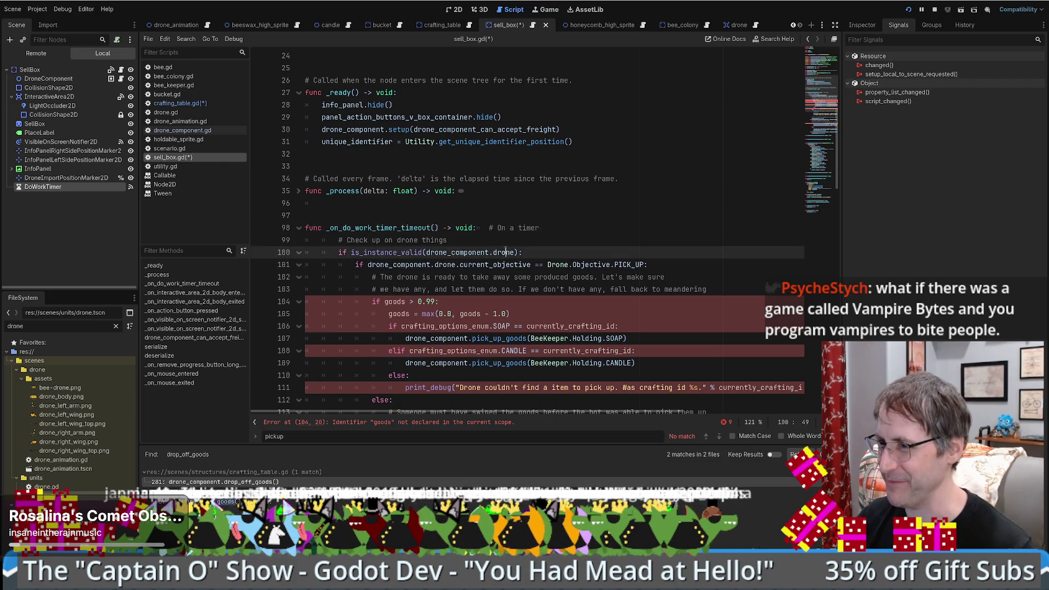
{"action": "scroll", "coordinate": [498, 243], "scroll_direction": "down", "scroll_amount": 2}
{"action": "left_click", "coordinate": [491, 165]}
{"action": "key", "text": "BackSpace"}
{"action": "key", "text": "BackSpace"}
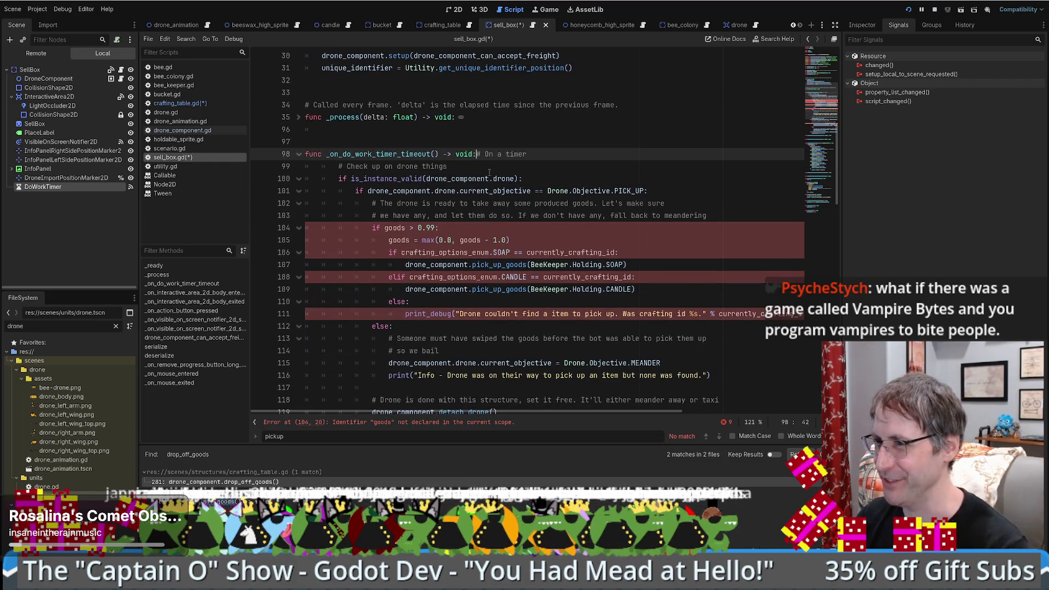
{"action": "left_click", "coordinate": [451, 163]}
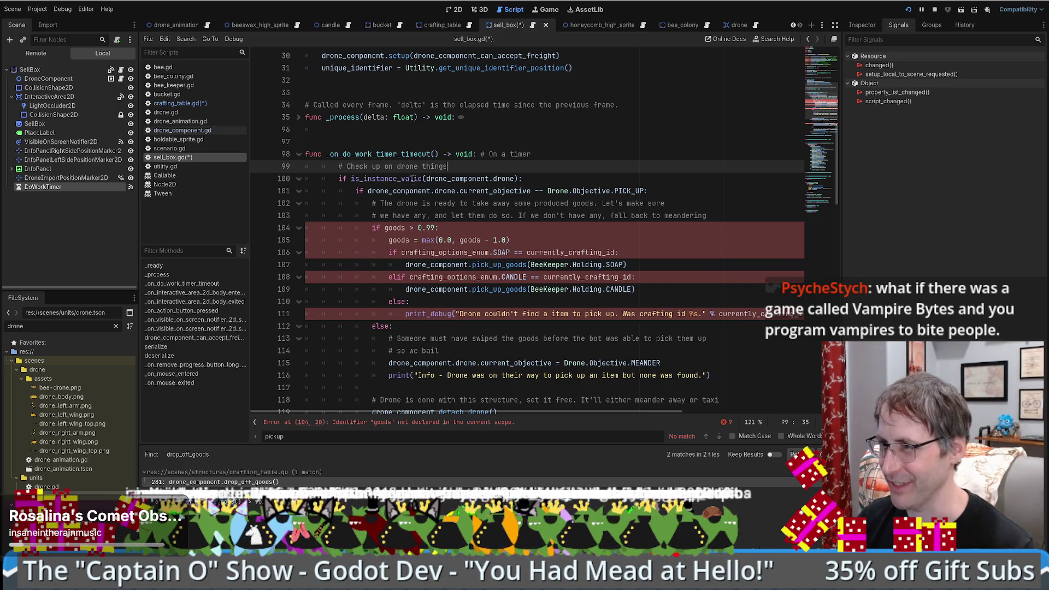
Step: Delete the pickup branch, keeping only the DROP_OFF check and drop_off_goods() call
{"action": "left_click_drag", "start_coordinate": [438, 179], "coordinate": [494, 179]}
{"action": "scroll", "coordinate": [494, 180], "scroll_direction": "down", "scroll_amount": 2}
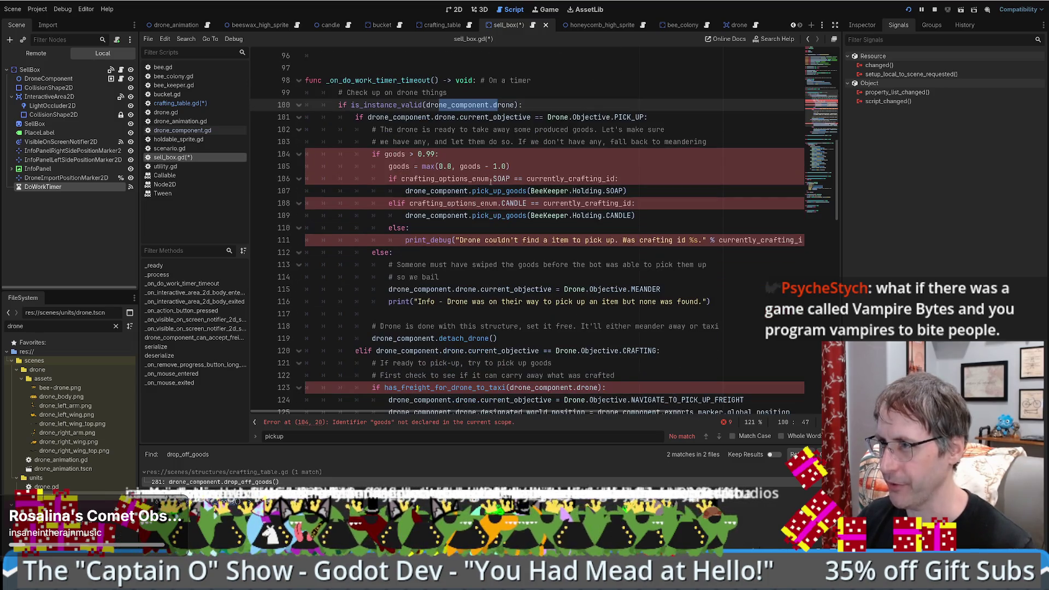
{"action": "left_click", "coordinate": [356, 117]}
{"action": "mouse_move", "coordinate": [356, 116]}
{"action": "left_mouse_down"}
{"action": "mouse_move", "coordinate": [383, 75]}
{"action": "mouse_move", "coordinate": [377, 224]}
{"action": "mouse_move", "coordinate": [362, 252]}
{"action": "left_mouse_up"}
{"action": "key", "text": "BackSpace"}
{"action": "scroll", "coordinate": [424, 214], "scroll_direction": "up", "scroll_amount": 7}
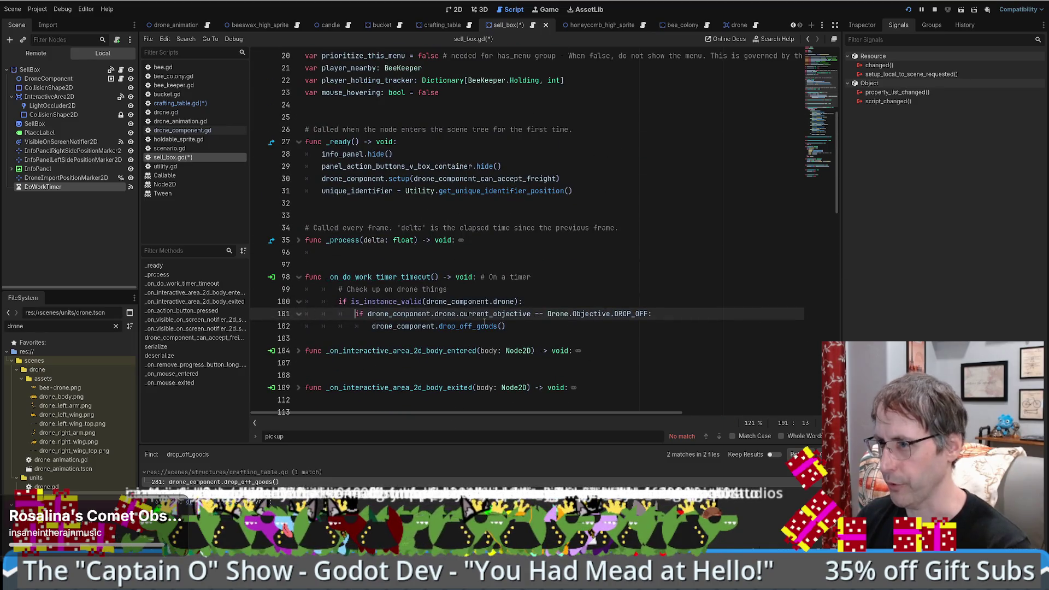
Step: Save the scripts and inspect drop_off_goods' definition in drone_component.gd
{"action": "left_click", "coordinate": [645, 293]}
{"action": "key", "text": "ctrl+s"}
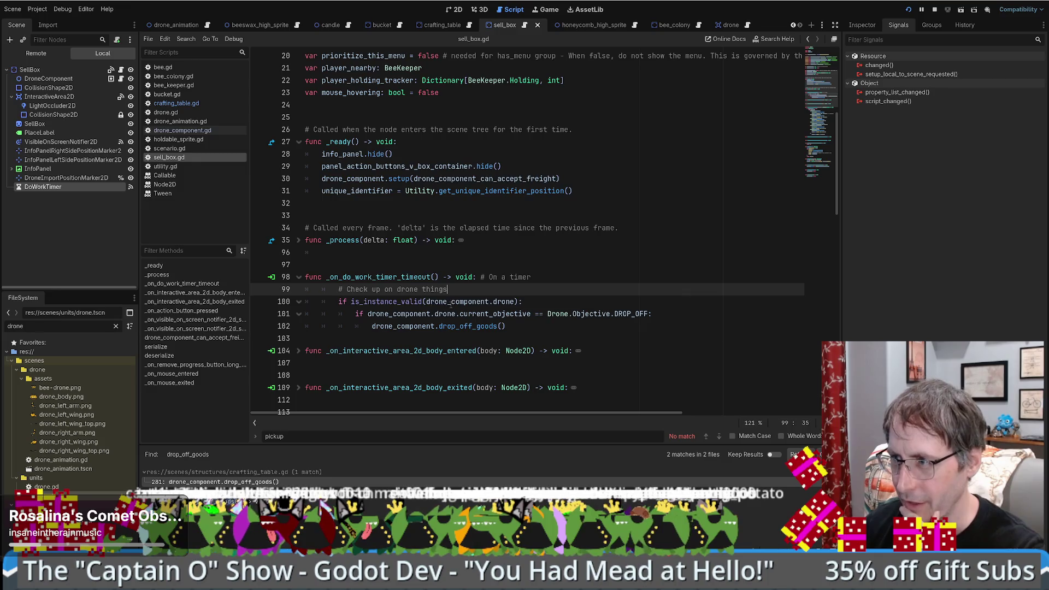
{"action": "left_click_drag", "start_coordinate": [637, 314], "coordinate": [498, 314]}
{"action": "left_click", "coordinate": [476, 326]}
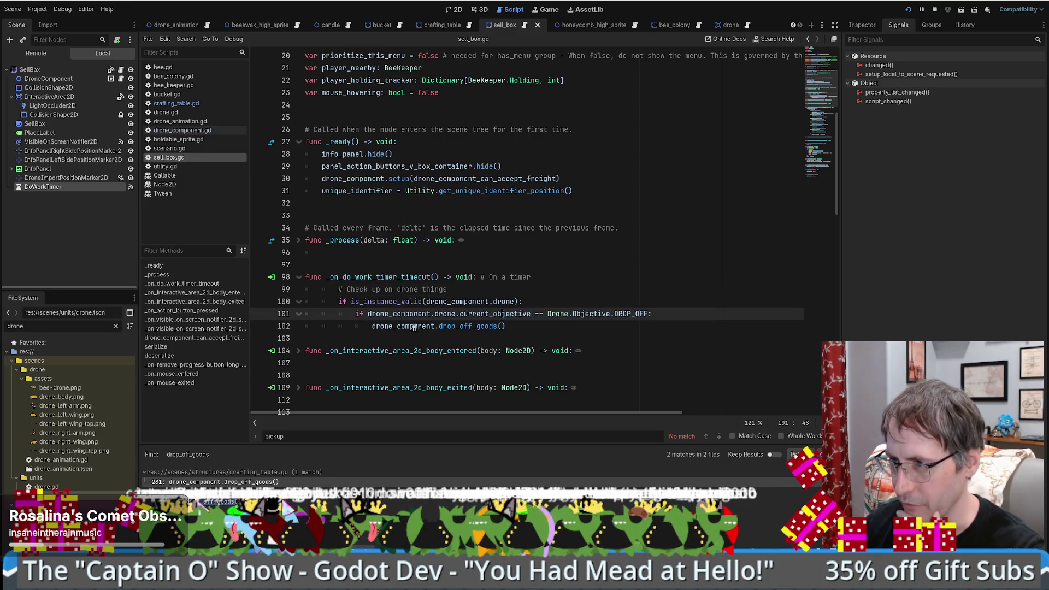
{"action": "left_click", "coordinate": [473, 326], "text": "ctrl"}
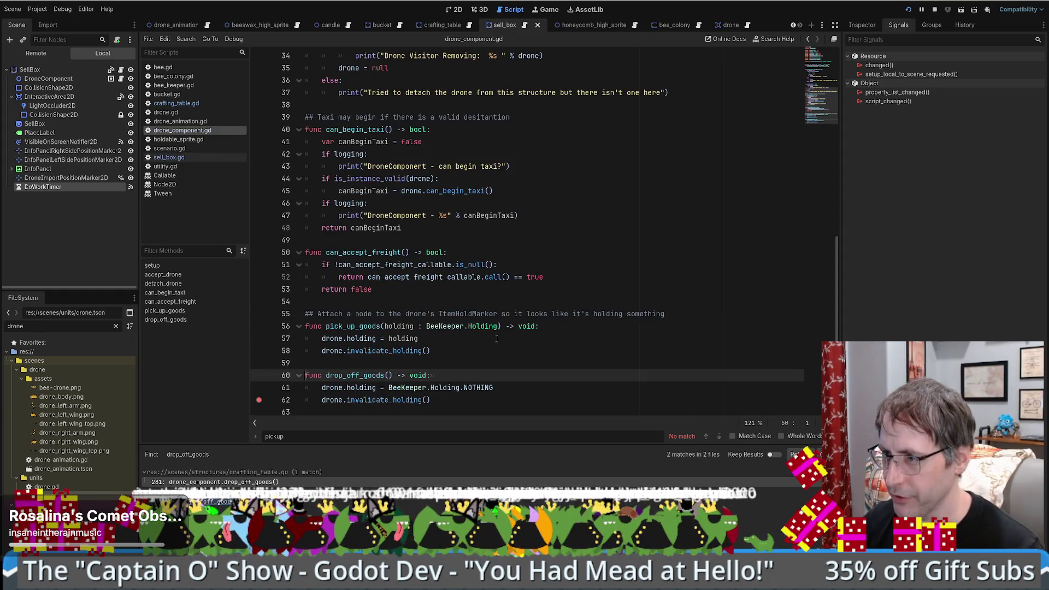
{"action": "key", "text": "alt+Left"}
Step: Add two blank lines below the _on_action_button_pressed match block in sell_box.gd
{"action": "left_click", "coordinate": [517, 326]}
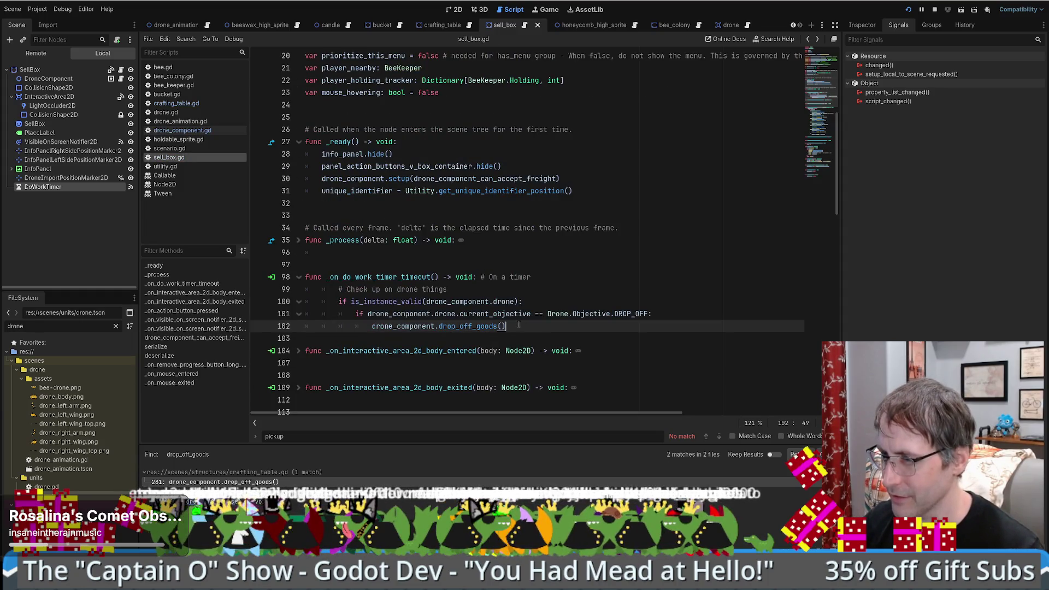
{"action": "scroll", "coordinate": [511, 323], "scroll_direction": "down", "scroll_amount": 5}
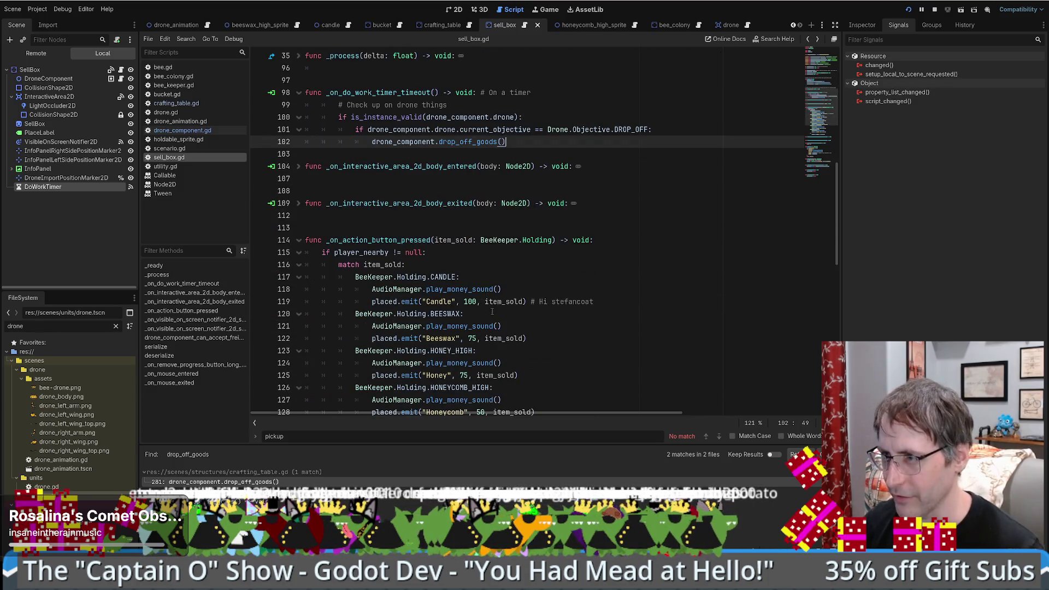
{"action": "scroll", "coordinate": [478, 296], "scroll_direction": "down", "scroll_amount": 4}
{"action": "scroll", "coordinate": [491, 300], "scroll_direction": "up", "scroll_amount": 4}
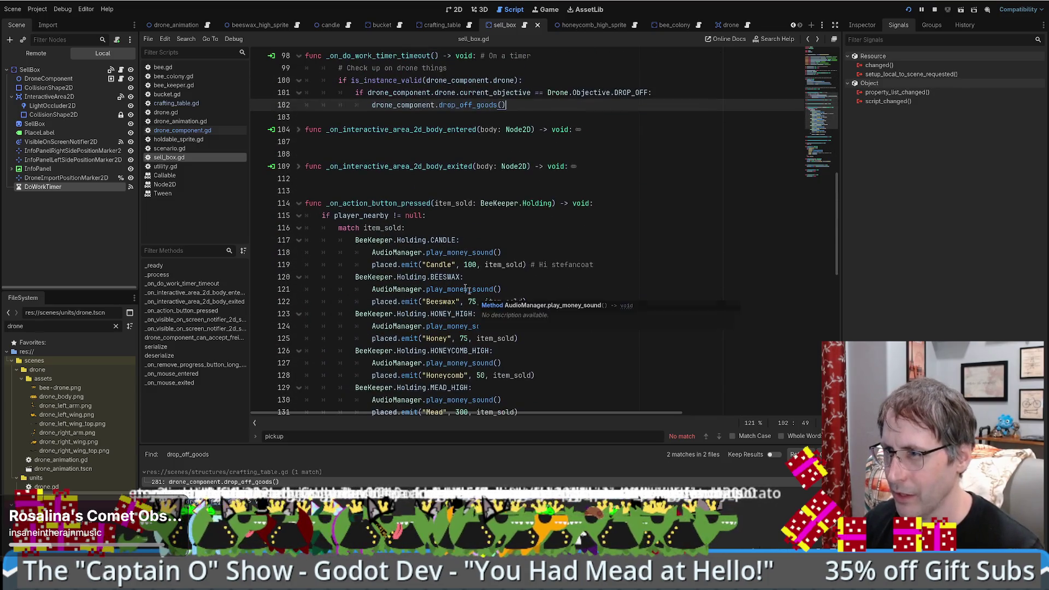
{"action": "scroll", "coordinate": [382, 235], "scroll_direction": "down", "scroll_amount": 4}
{"action": "left_click", "coordinate": [313, 374]}
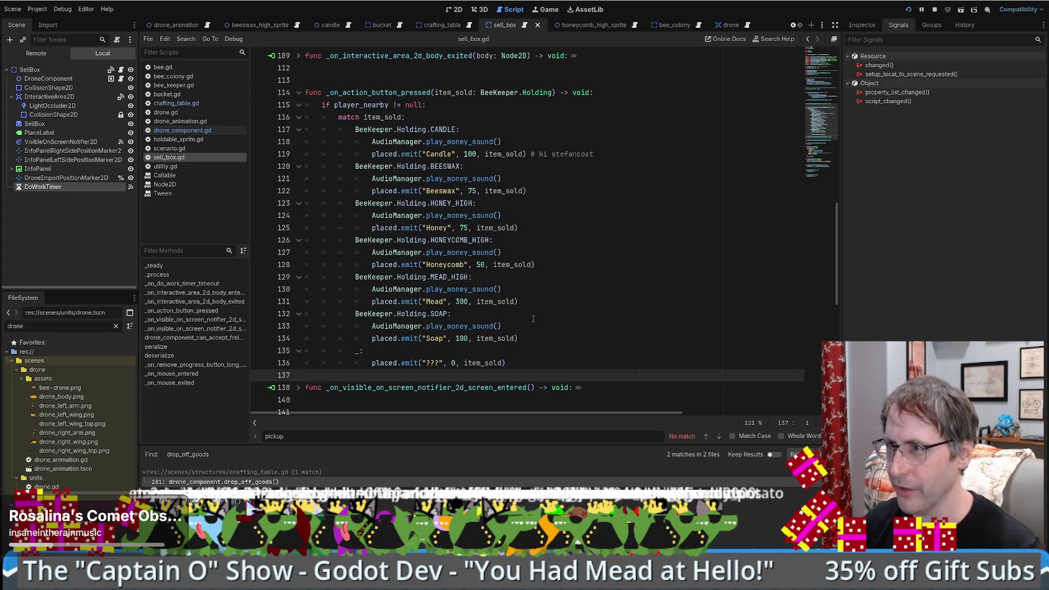
{"action": "key", "text": "Return"}
{"action": "key", "text": "Up"}
{"action": "key", "text": "Return"}
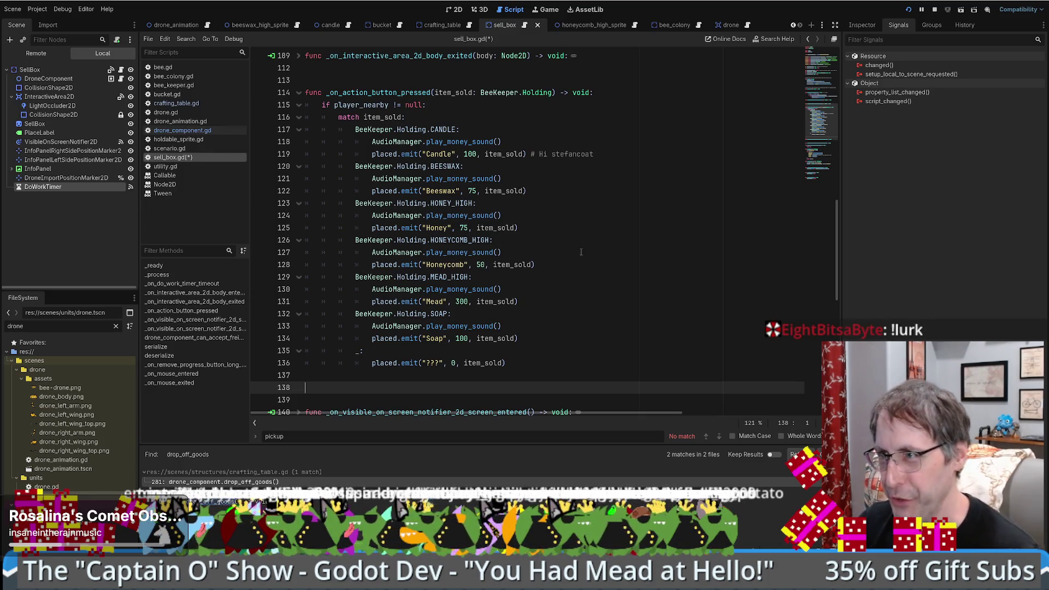
Step: Declare func sell_item(item_sold: BeeKeeper.Holding) -> void: below the match block
{"action": "type", "text": "func "}
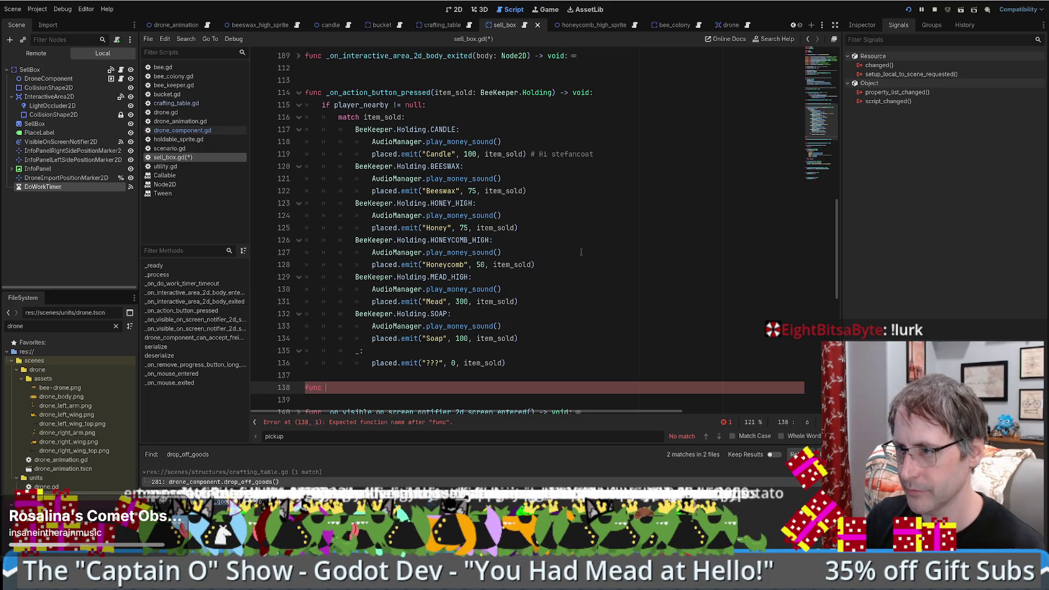
{"action": "type", "text": "item_"}
{"action": "key", "text": "BackSpace"}
{"action": "key", "text": "BackSpace"}
{"action": "key", "text": "BackSpace"}
{"action": "type", "text": "sell_"}
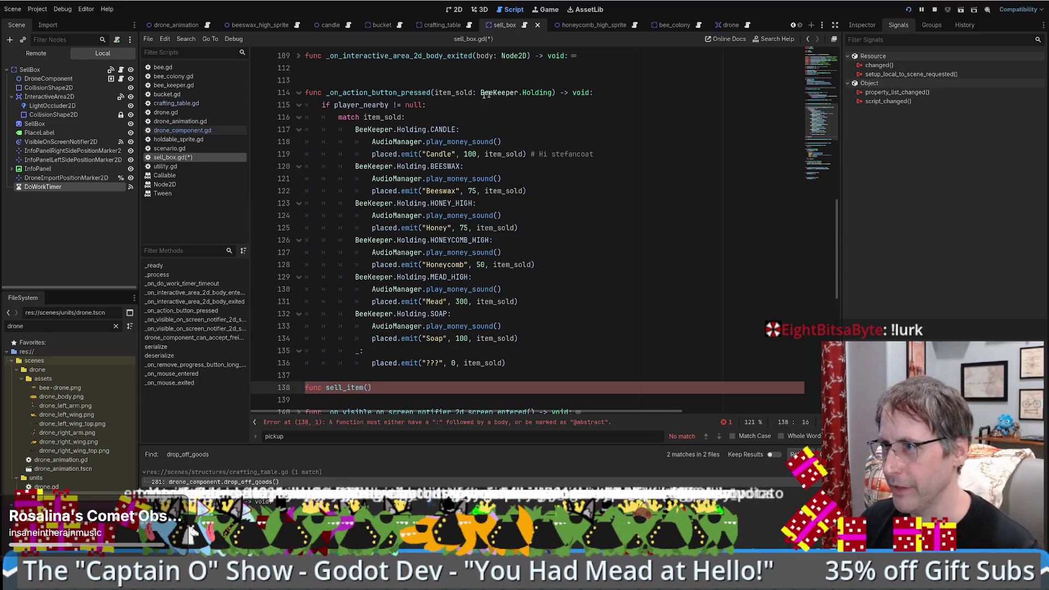
{"action": "double_click", "coordinate": [382, 117]}
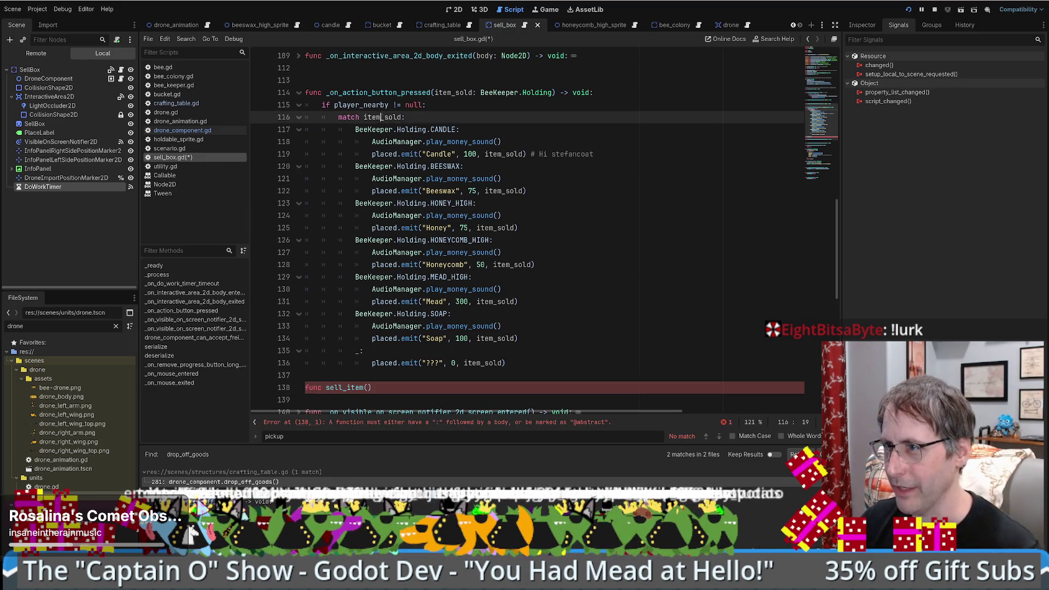
{"action": "left_click", "coordinate": [529, 159]}
{"action": "left_click_drag", "start_coordinate": [435, 92], "coordinate": [551, 92]}
{"action": "key", "text": "ctrl+c"}
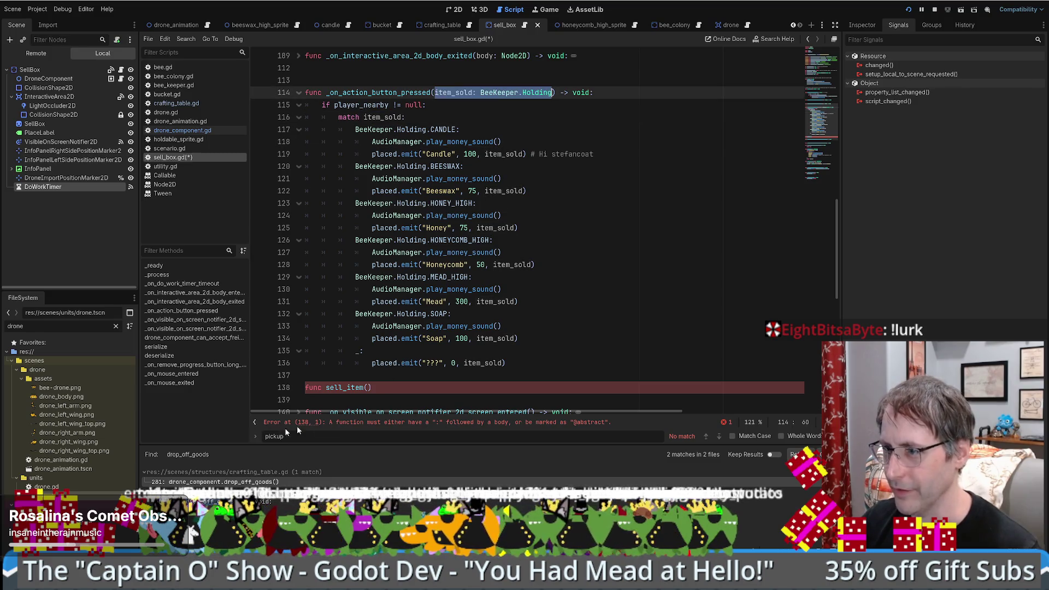
{"action": "left_click", "coordinate": [367, 388]}
{"action": "key", "text": "ctrl+v"}
{"action": "key", "text": "End"}
{"action": "type", "text": "v"}
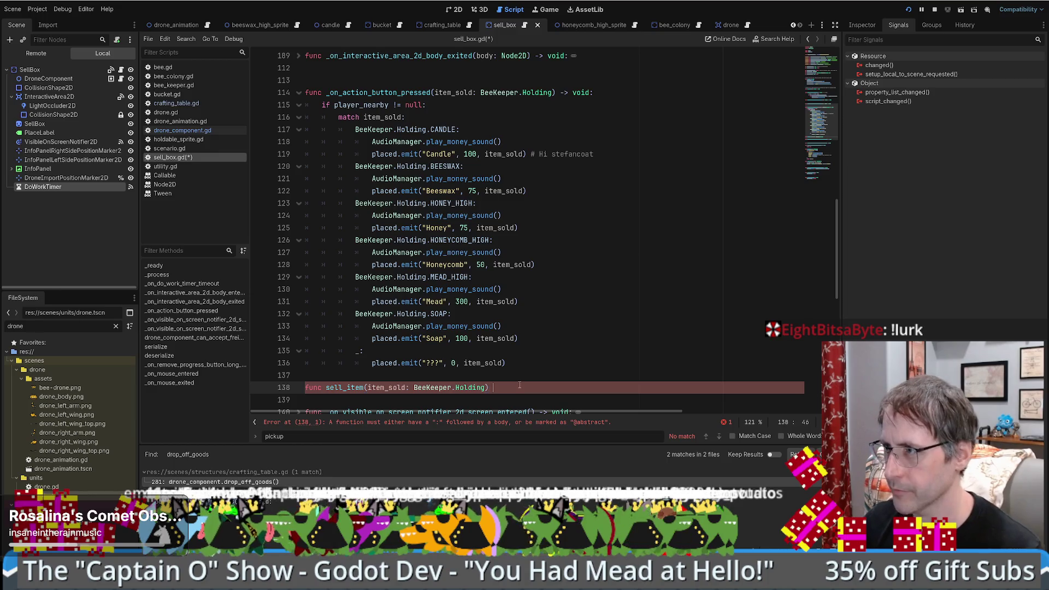
{"action": "type", "text": "oid:"}
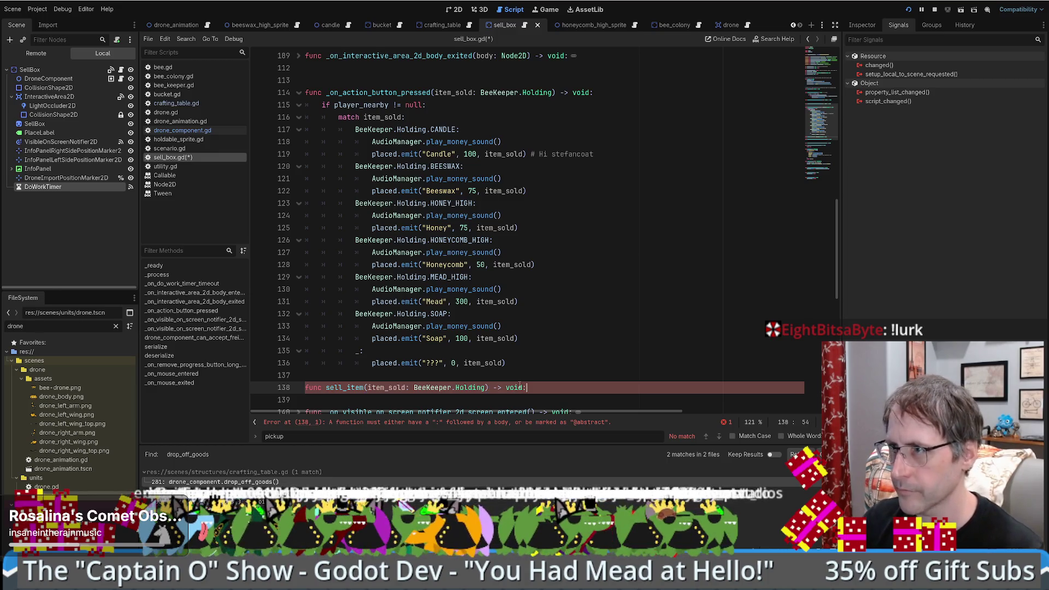
Step: Move the sell-price match block into the body of sell_item
{"action": "mouse_move", "coordinate": [339, 117]}
{"action": "left_mouse_down"}
{"action": "mouse_move", "coordinate": [535, 272]}
{"action": "mouse_move", "coordinate": [579, 362]}
{"action": "left_mouse_up"}
{"action": "key", "text": "ctrl+c"}
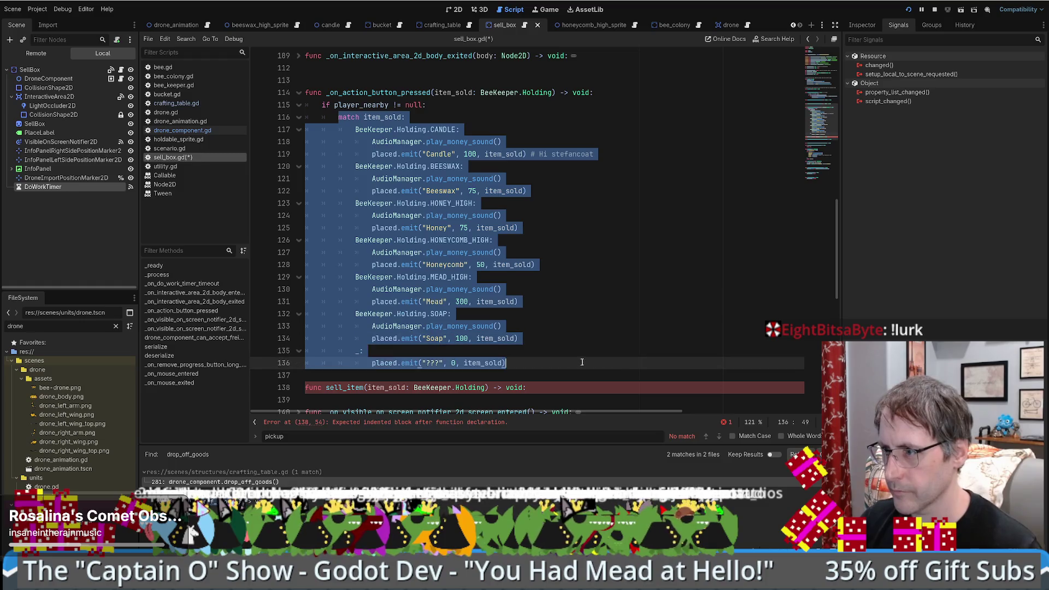
{"action": "key", "text": "BackSpace"}
{"action": "left_click", "coordinate": [545, 143]}
{"action": "key", "text": "Return"}
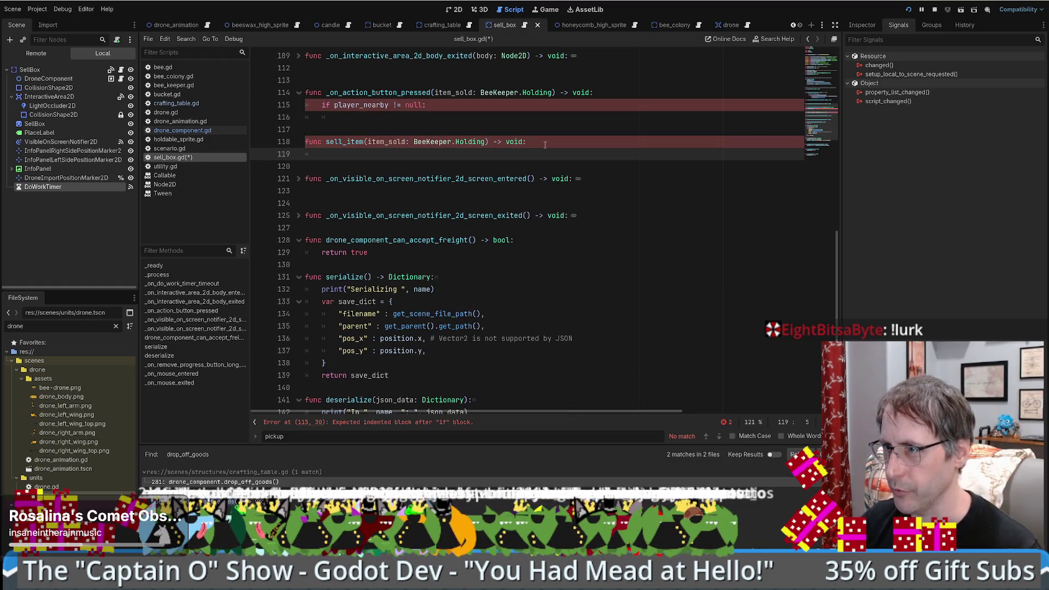
{"action": "key", "text": "ctrl+v"}
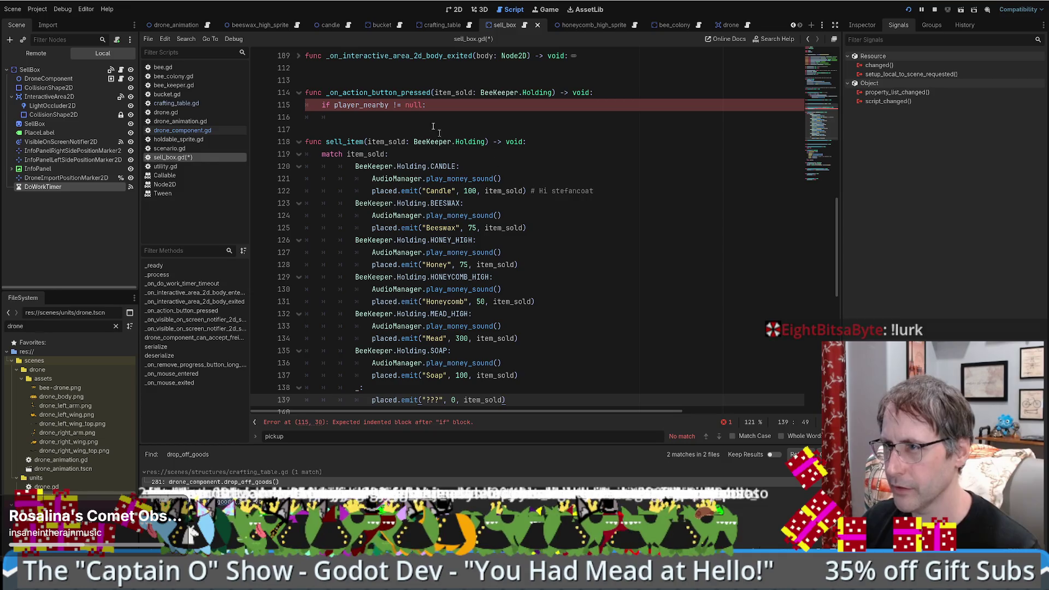
Step: Call sell_item(item_sold) from _on_action_button_pressed
{"action": "double_click", "coordinate": [351, 141]}
{"action": "key", "text": "ctrl+c"}
{"action": "left_click", "coordinate": [355, 117]}
{"action": "key", "text": "ctrl+v"}
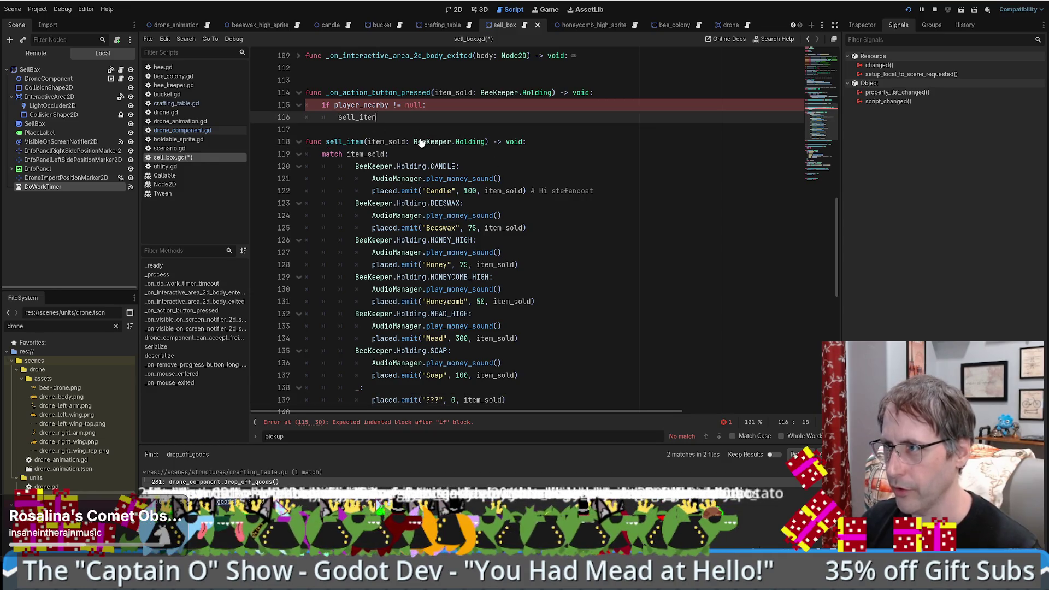
{"action": "type", "text": "(item_sold"}
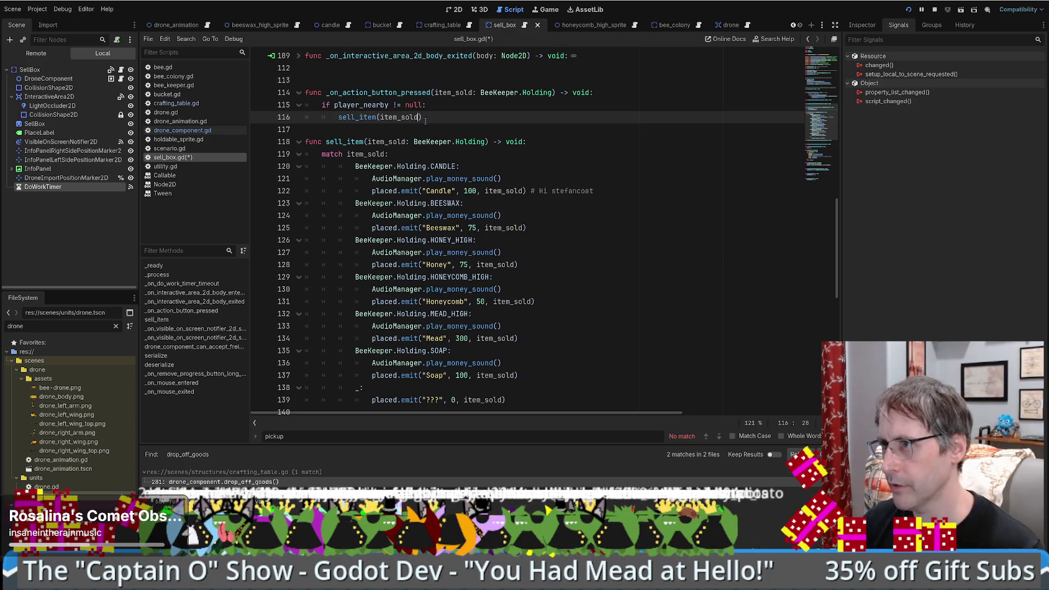
{"action": "left_click", "coordinate": [355, 117], "text": "ctrl"}
Step: Add a new indented line under the drop_off_goods() call in the timer handler
{"action": "scroll", "coordinate": [413, 232], "scroll_direction": "up", "scroll_amount": 6}
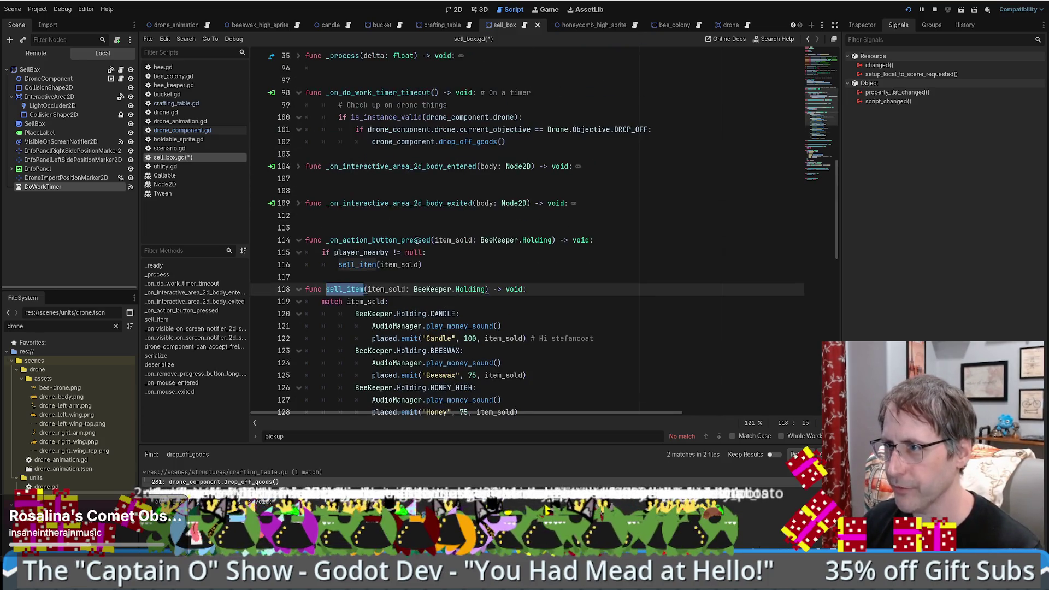
{"action": "scroll", "coordinate": [414, 232], "scroll_direction": "up", "scroll_amount": 3}
{"action": "scroll", "coordinate": [414, 232], "scroll_direction": "down", "scroll_amount": 3}
{"action": "left_click", "coordinate": [513, 215]}
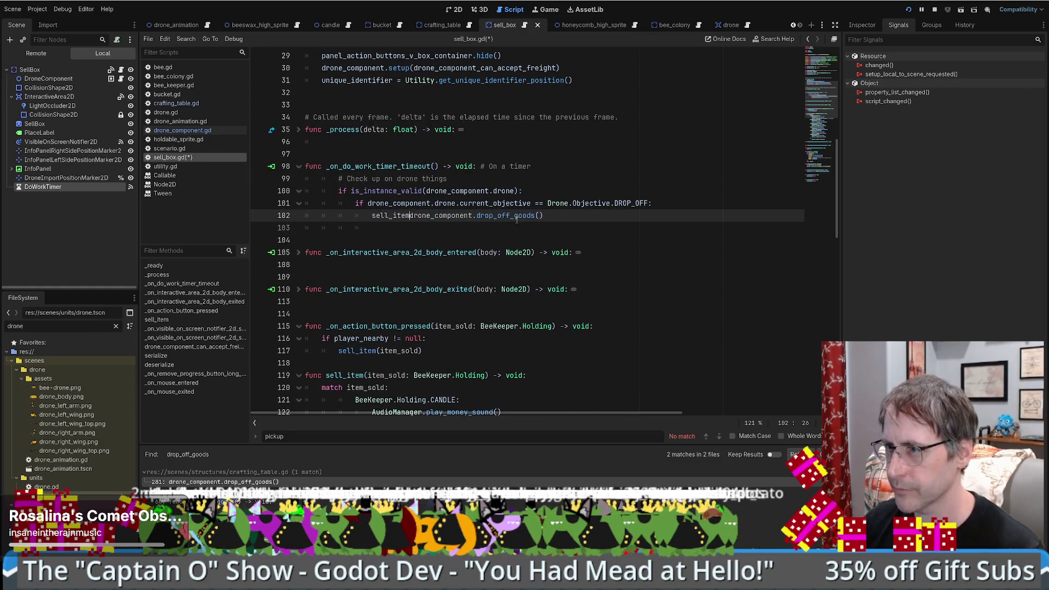
{"action": "key", "text": "Return"}
{"action": "key", "text": "End"}
{"action": "key", "text": "Return"}
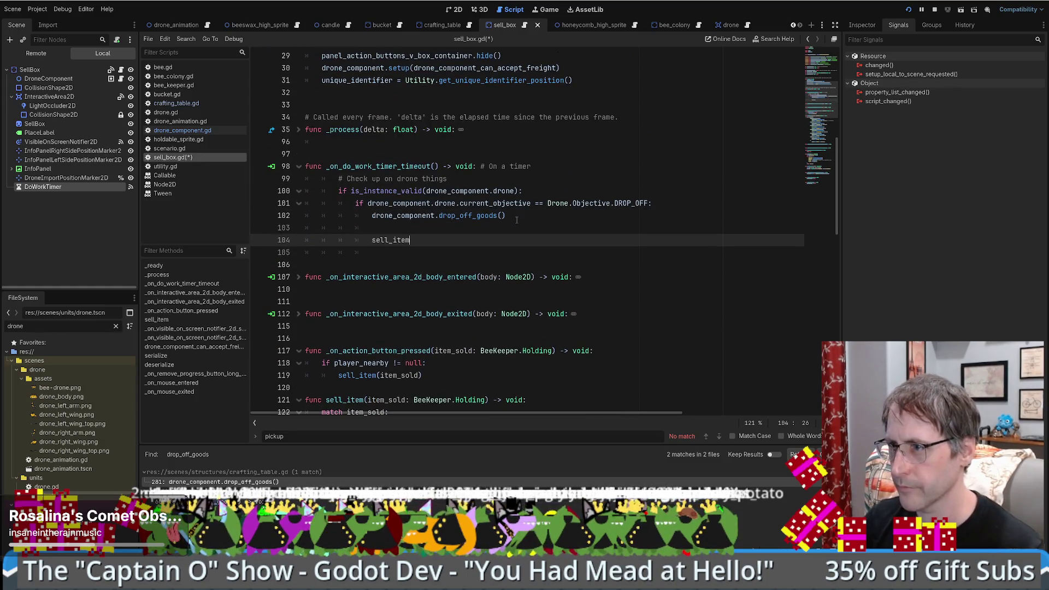
Step: Type sell_item(drone_component.drone. and follow the drone property through to drone.gd
{"action": "type", "text": "sell_item("}
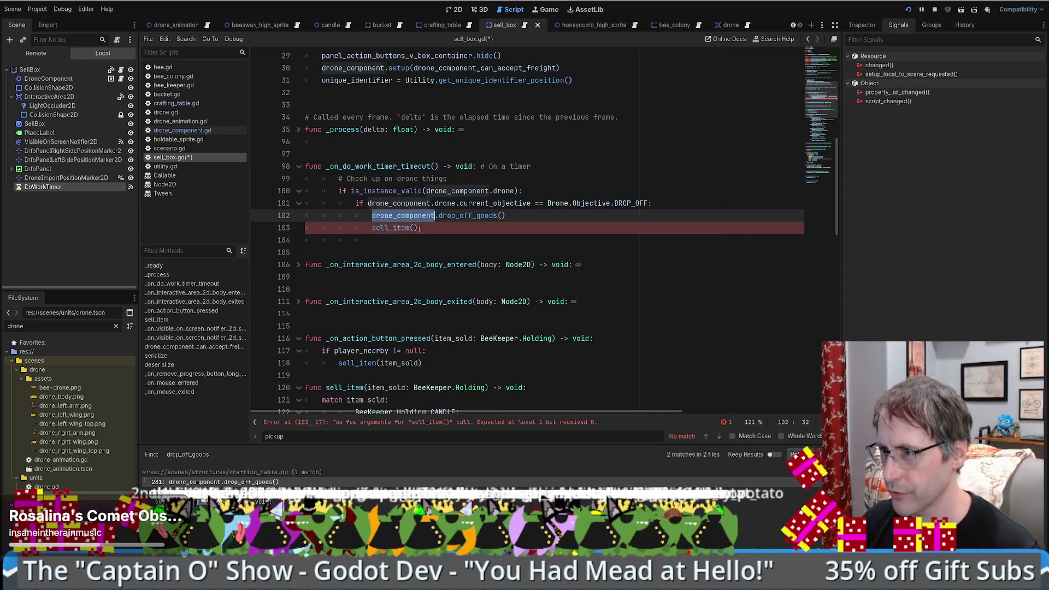
{"action": "type", "text": "drone_component.dr"}
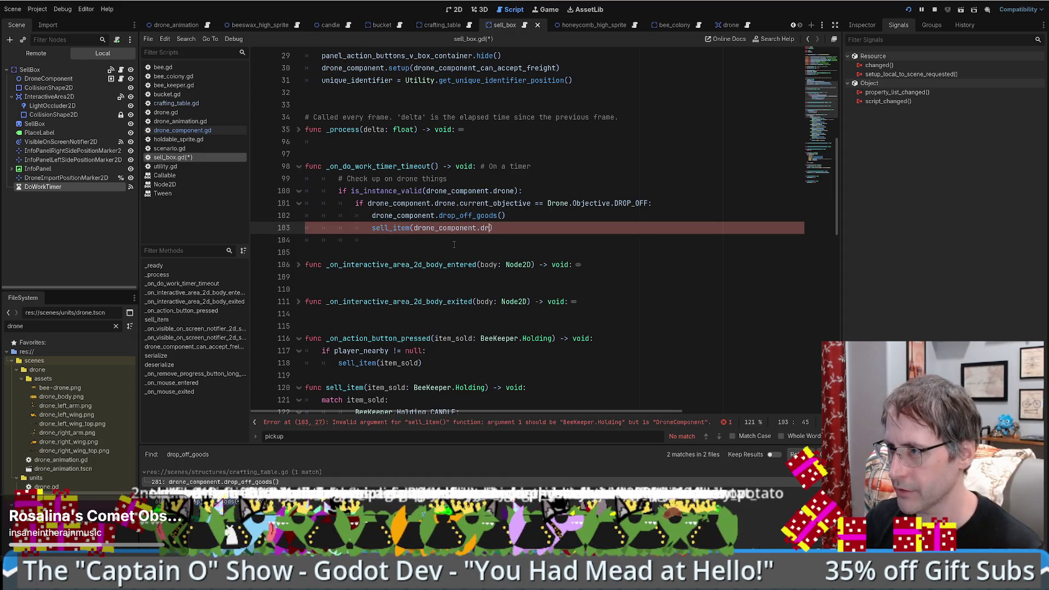
{"action": "type", "text": "one."}
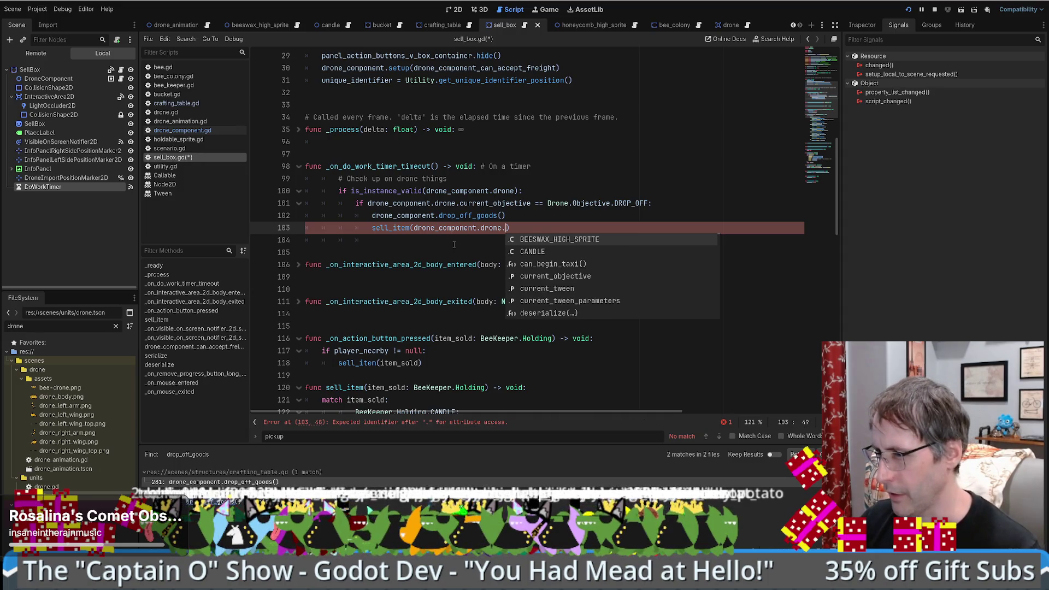
{"action": "left_click", "coordinate": [495, 228], "text": "ctrl"}
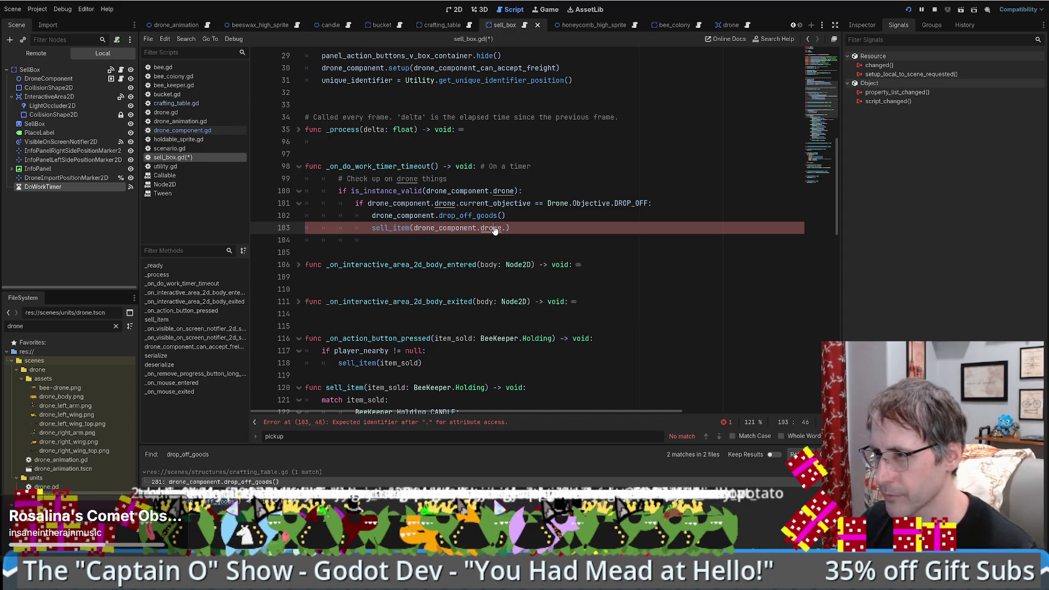
{"action": "left_click", "coordinate": [399, 93], "text": "ctrl"}
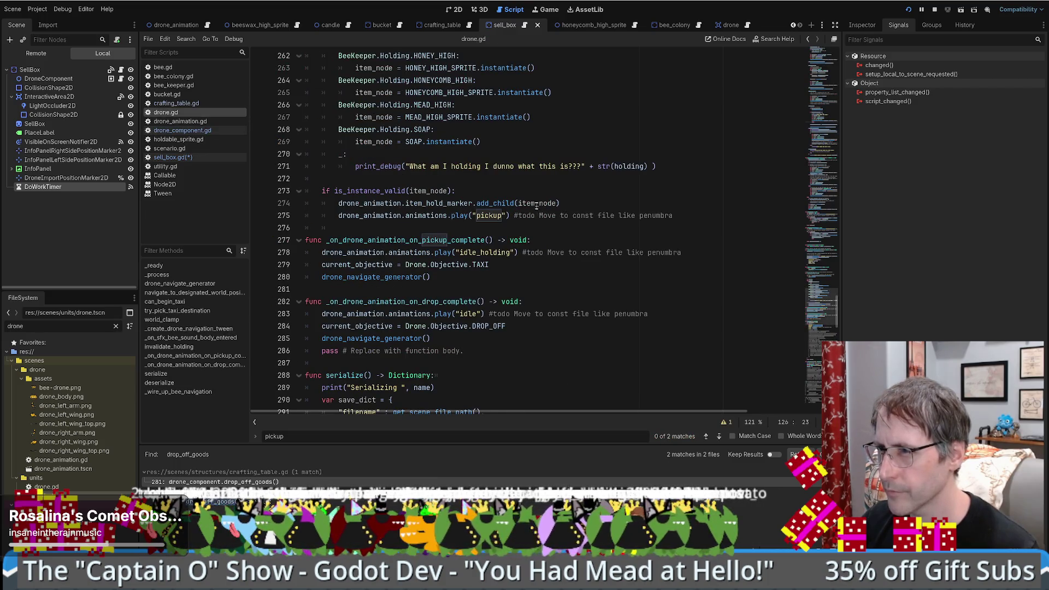
Step: Complete the call as sell_item(drone_component.drone.item_node) and move it above drop_off_goods()
{"action": "scroll", "coordinate": [536, 204], "scroll_direction": "up", "scroll_amount": 3}
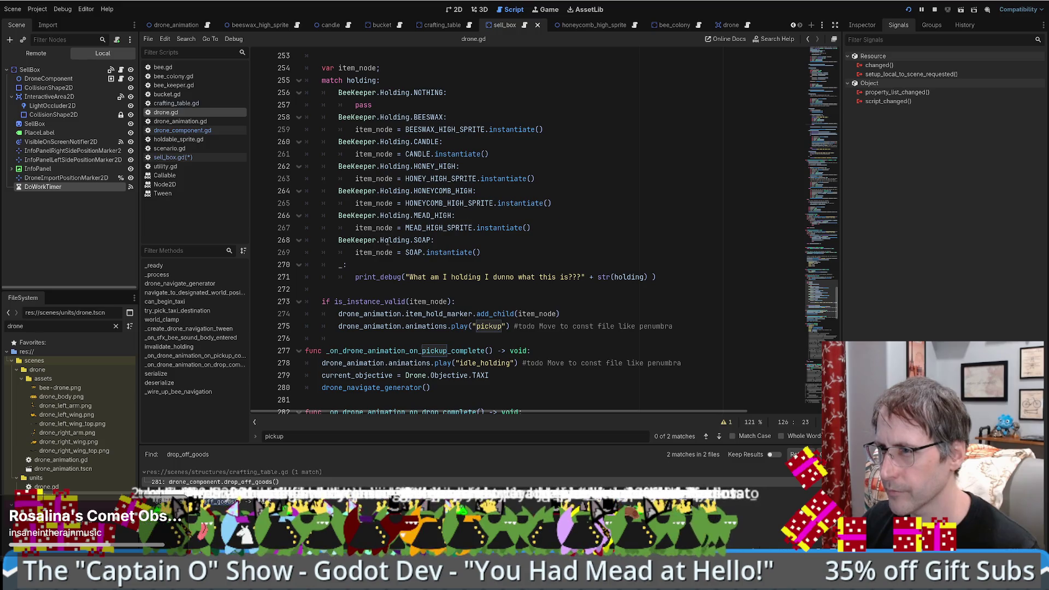
{"action": "double_click", "coordinate": [361, 80]}
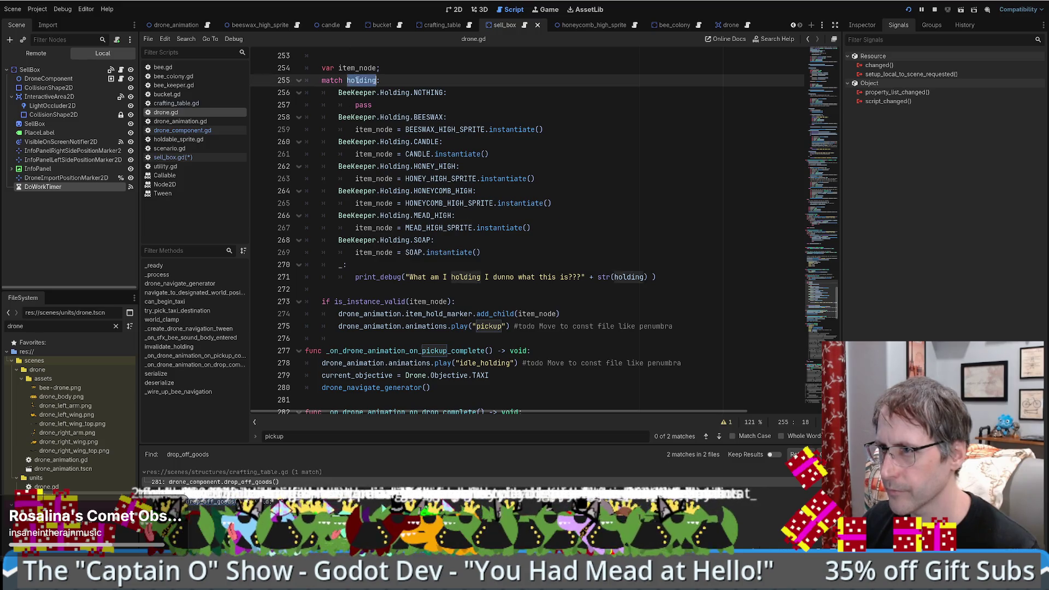
{"action": "scroll", "coordinate": [360, 80], "scroll_direction": "up", "scroll_amount": 5}
{"action": "double_click", "coordinate": [359, 253]}
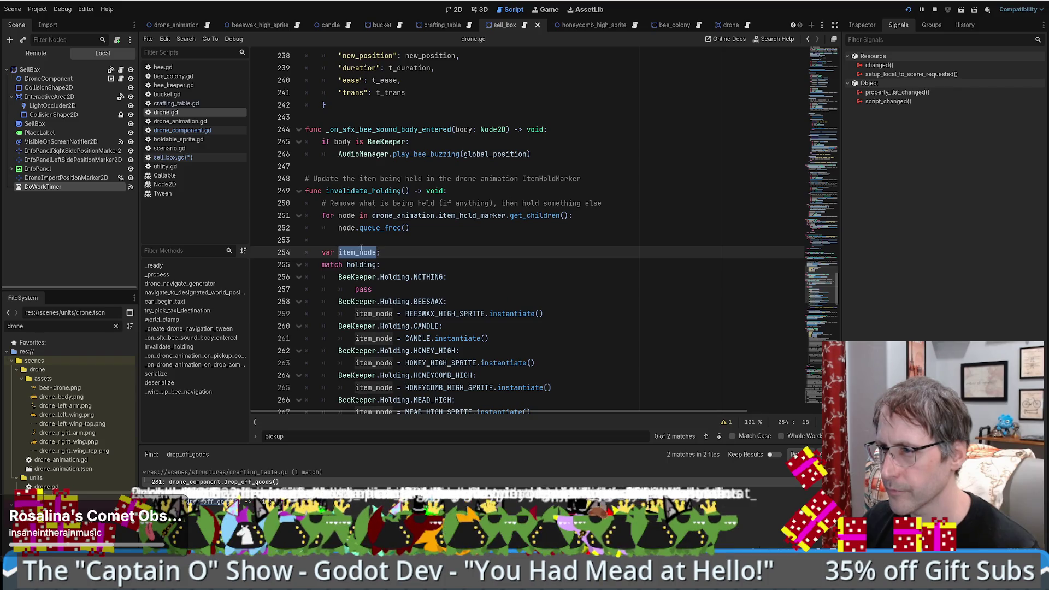
{"action": "scroll", "coordinate": [441, 247], "scroll_direction": "down", "scroll_amount": 10}
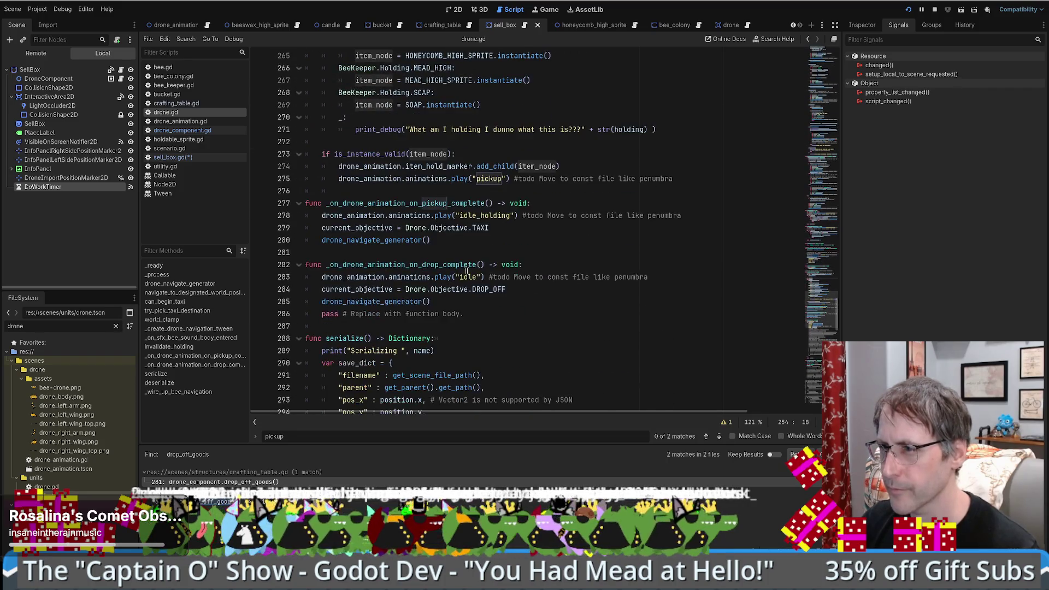
{"action": "left_click", "coordinate": [518, 287], "text": "ctrl"}
{"action": "key", "text": "alt+Left"}
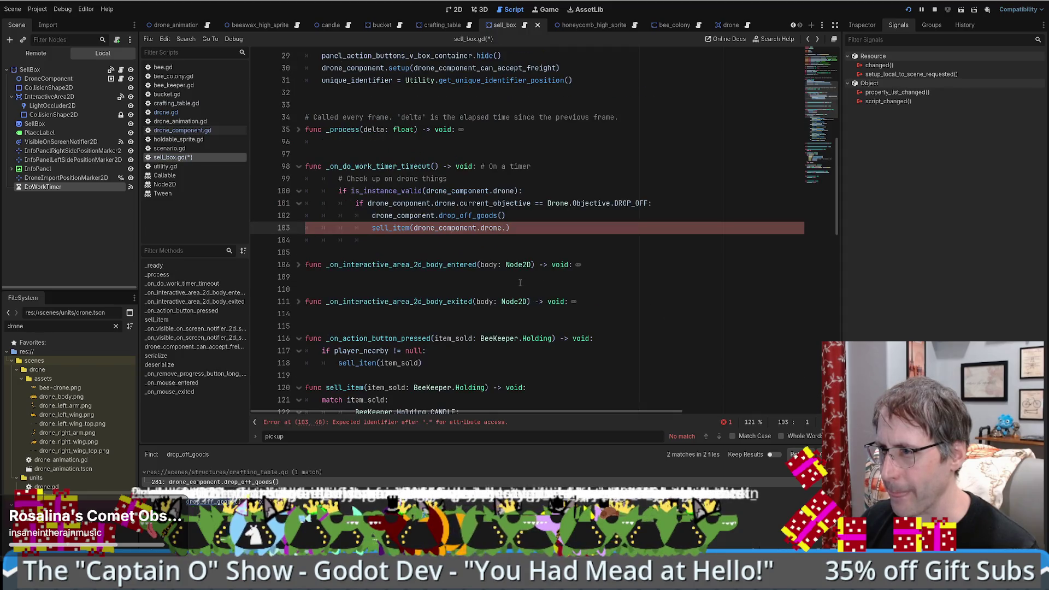
{"action": "left_click", "coordinate": [507, 226]}
{"action": "key", "text": "ctrl+v"}
{"action": "triple_click", "coordinate": [508, 226]}
{"action": "key", "text": "alt+Up"}
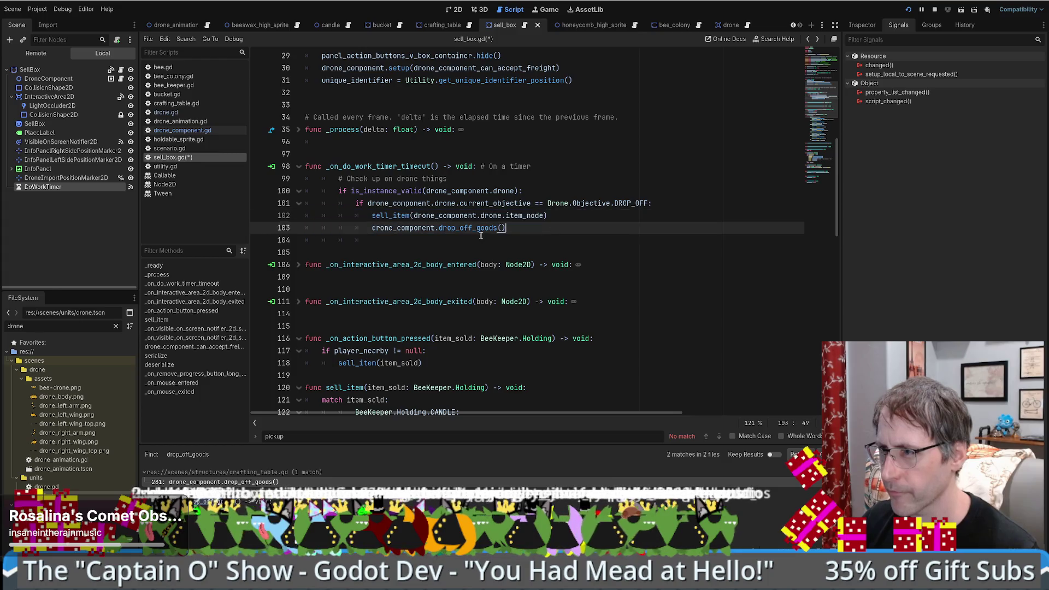
Step: Trace drop_off_goods and invalidate_holding in drone.gd to see how item_node and holding are set
{"action": "left_click", "coordinate": [481, 228], "text": "ctrl"}
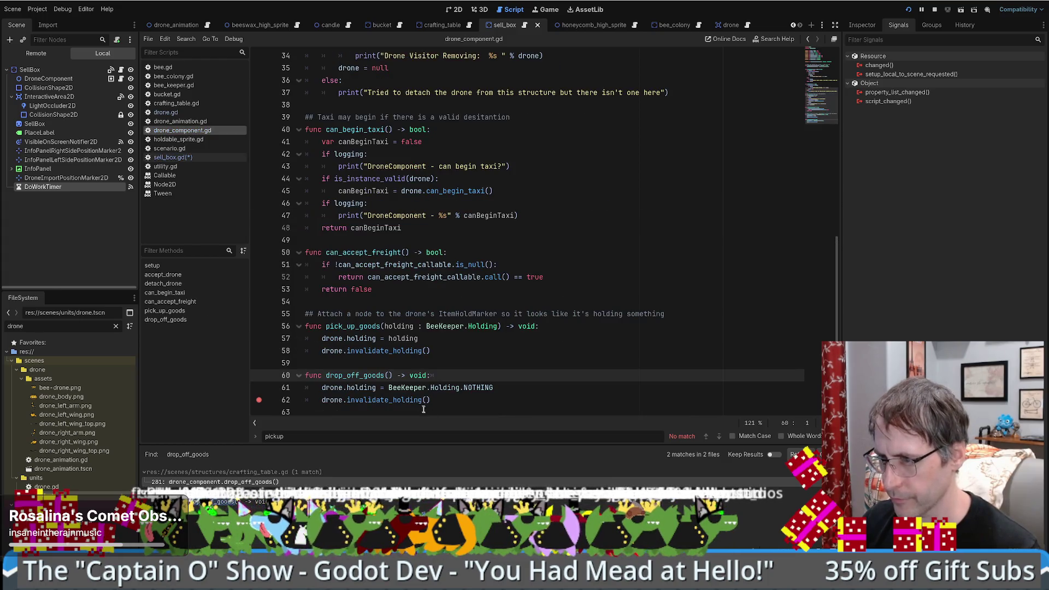
{"action": "left_click", "coordinate": [422, 402], "text": "ctrl"}
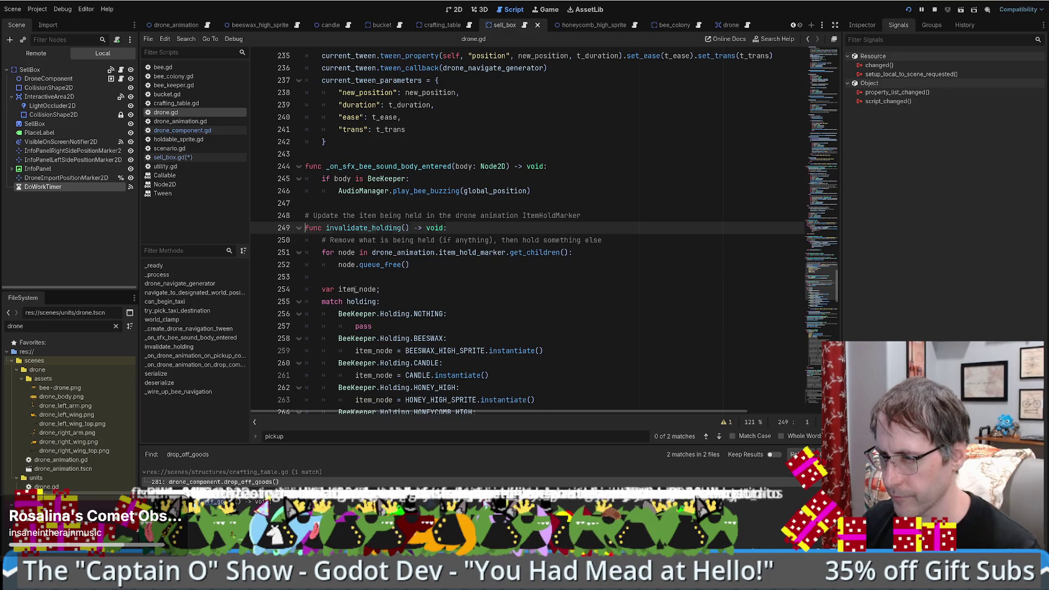
{"action": "left_click", "coordinate": [355, 289]}
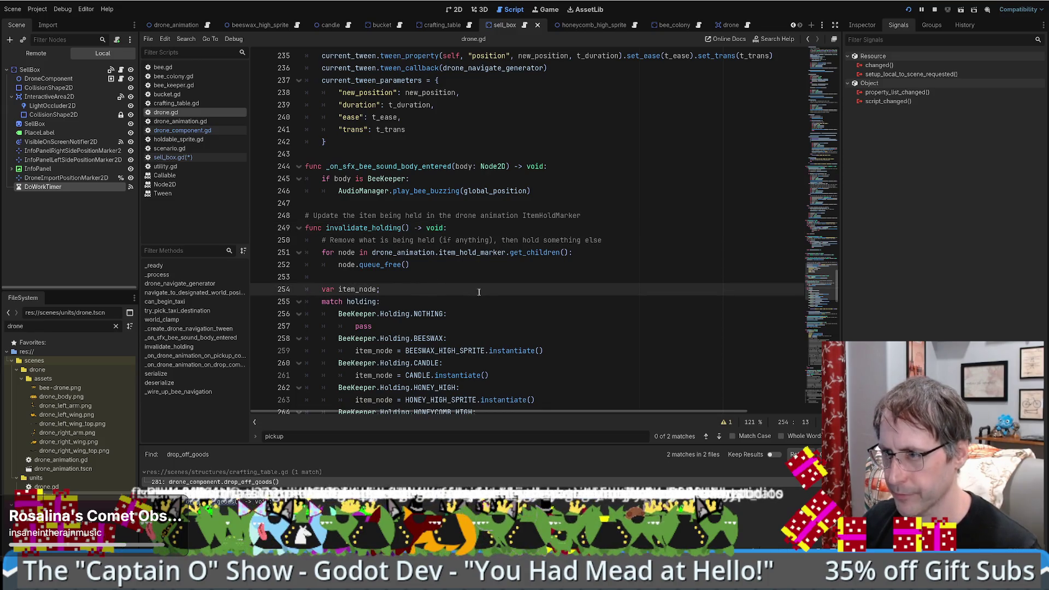
{"action": "left_click", "coordinate": [405, 351]}
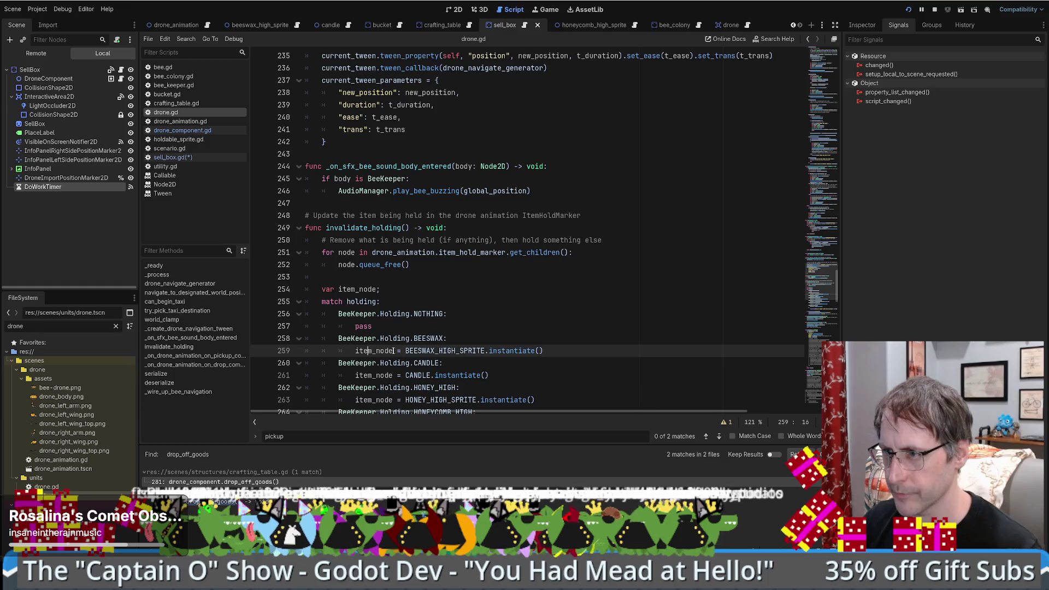
{"action": "scroll", "coordinate": [409, 351], "scroll_direction": "down", "scroll_amount": 3}
{"action": "scroll", "coordinate": [505, 253], "scroll_direction": "down", "scroll_amount": 1}
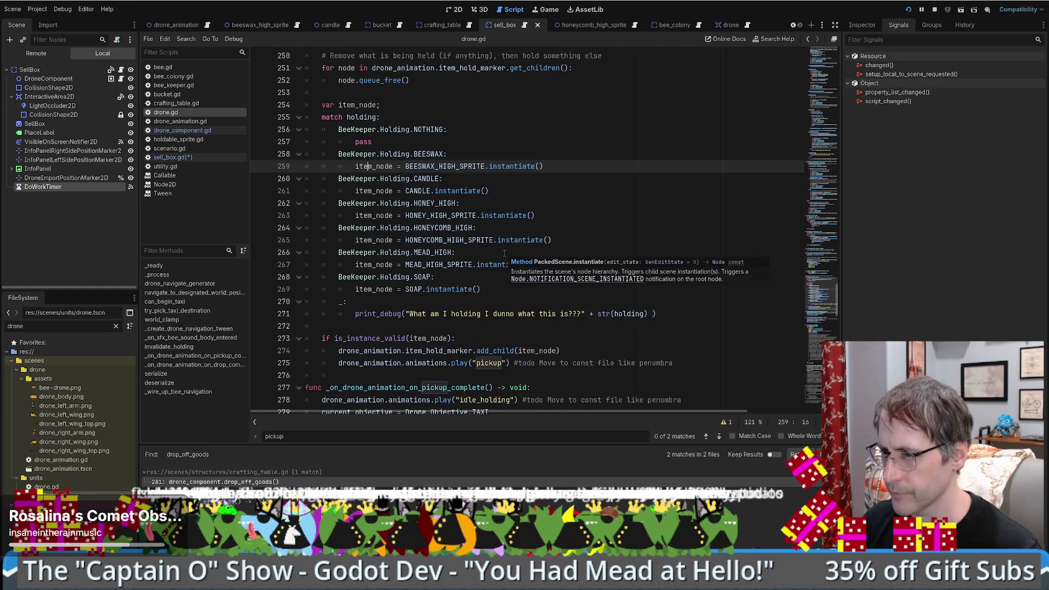
{"action": "left_click_drag", "start_coordinate": [836, 300], "coordinate": [843, 87]}
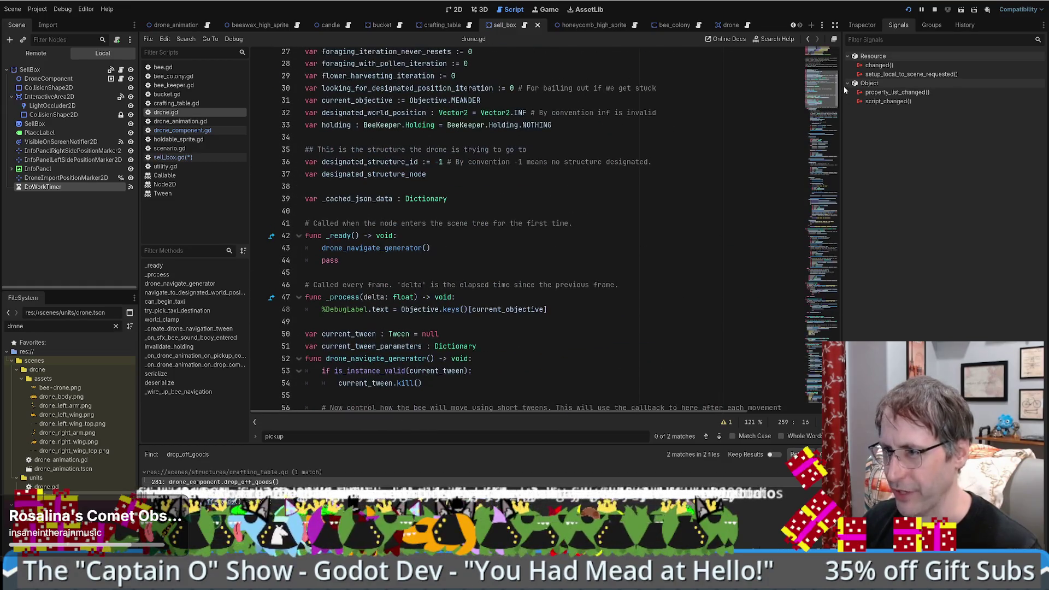
{"action": "double_click", "coordinate": [351, 131]}
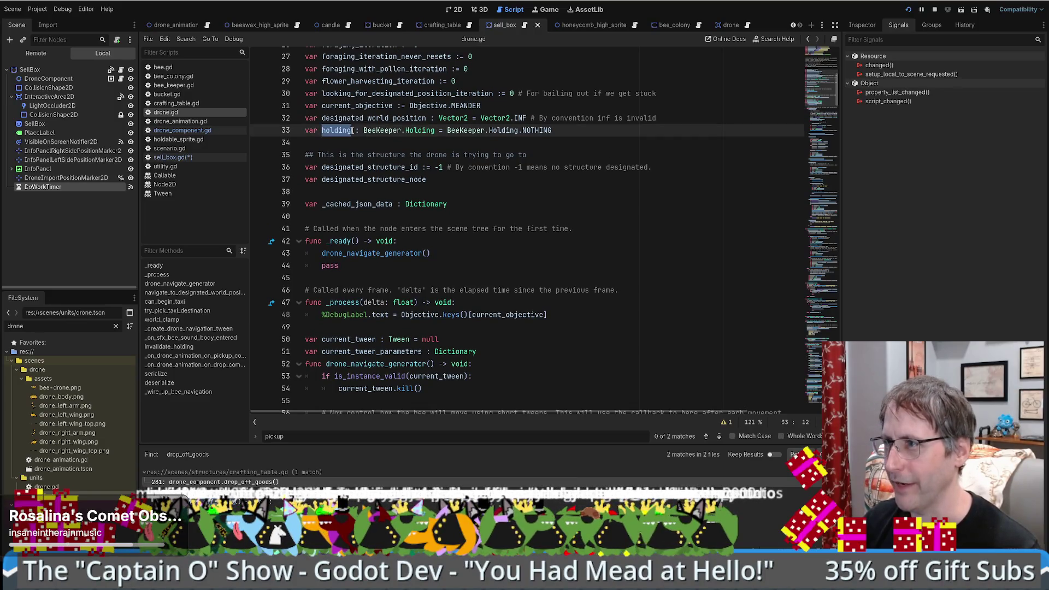
{"action": "key", "text": "alt+Left"}
{"action": "key", "text": "alt+Left"}
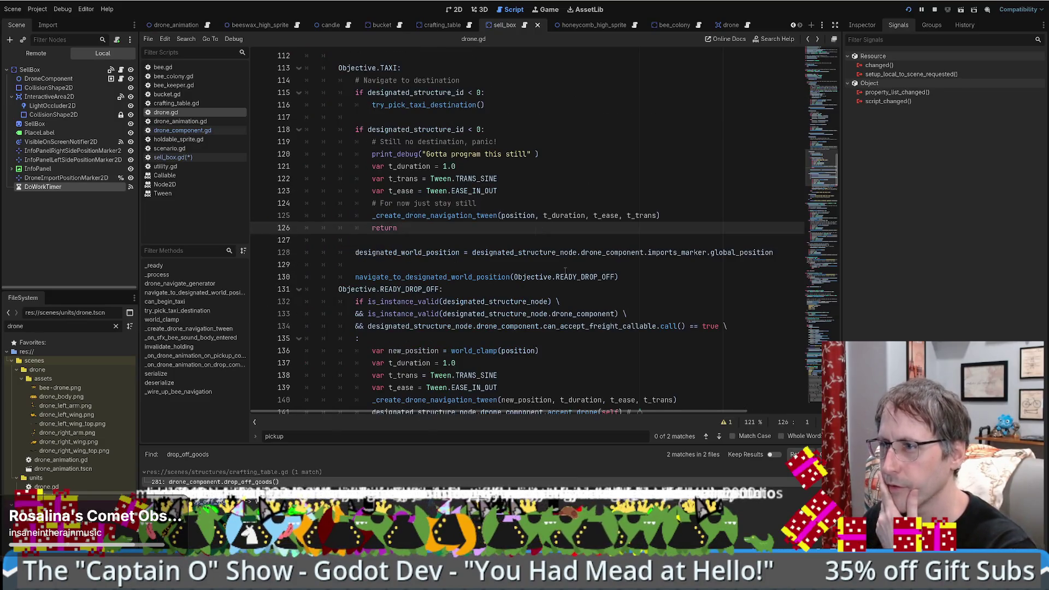
{"action": "key", "text": "alt+Left"}
{"action": "key", "text": "alt+Right"}
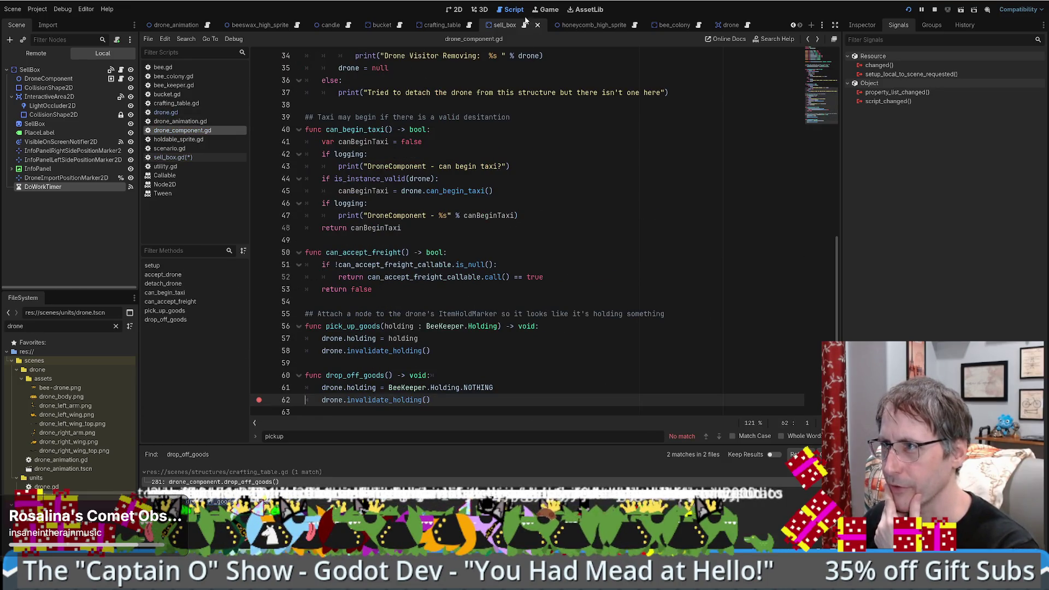
{"action": "key", "text": "alt+Left"}
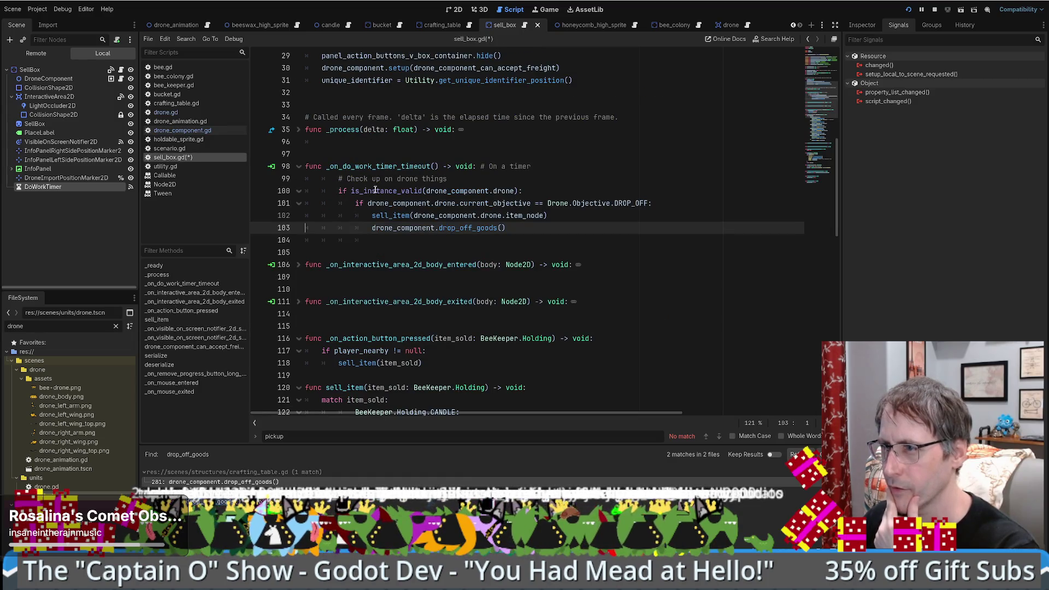
Step: Dedent the drone-check block on lines 99–103 by one level
{"action": "mouse_move", "coordinate": [338, 179]}
{"action": "left_mouse_down"}
{"action": "mouse_move", "coordinate": [432, 191]}
{"action": "mouse_move", "coordinate": [536, 232]}
{"action": "left_mouse_up"}
{"action": "key", "text": "shift+Tab"}
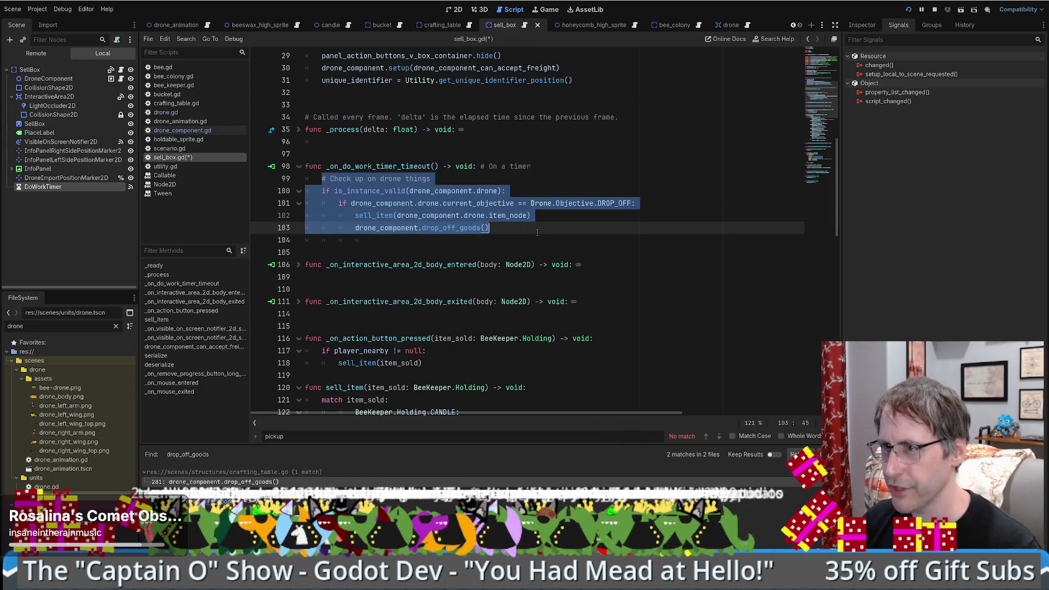
{"action": "left_click", "coordinate": [538, 232]}
{"action": "scroll", "coordinate": [524, 235], "scroll_direction": "up", "scroll_amount": 2}
{"action": "left_click", "coordinate": [537, 260]}
Step: Save sell_box.gd and recheck the new sell_item call
{"action": "key", "text": "ctrl+s"}
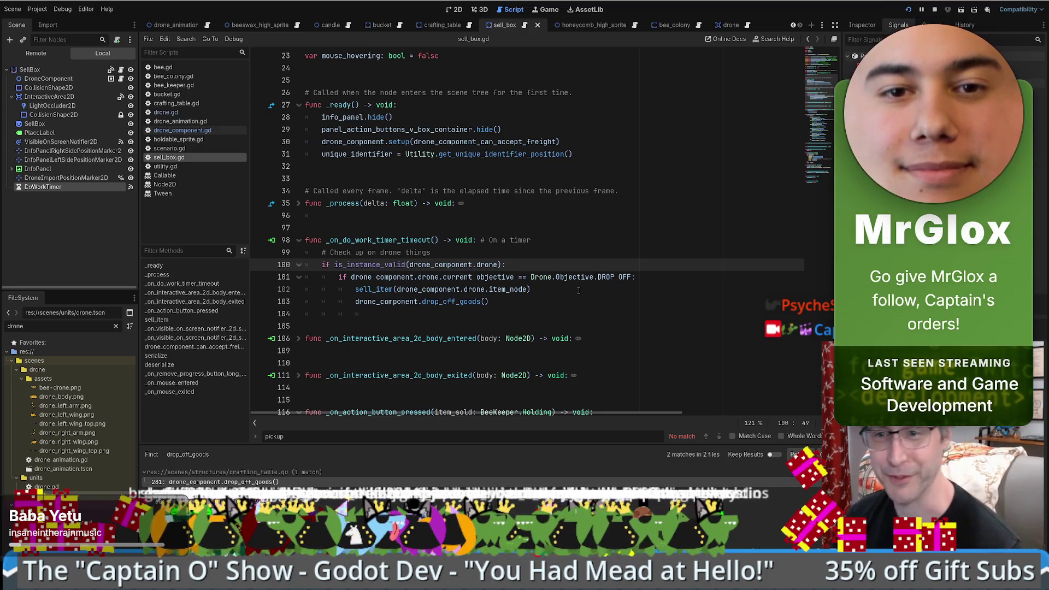
{"action": "scroll", "coordinate": [619, 306], "scroll_direction": "up", "scroll_amount": 1}
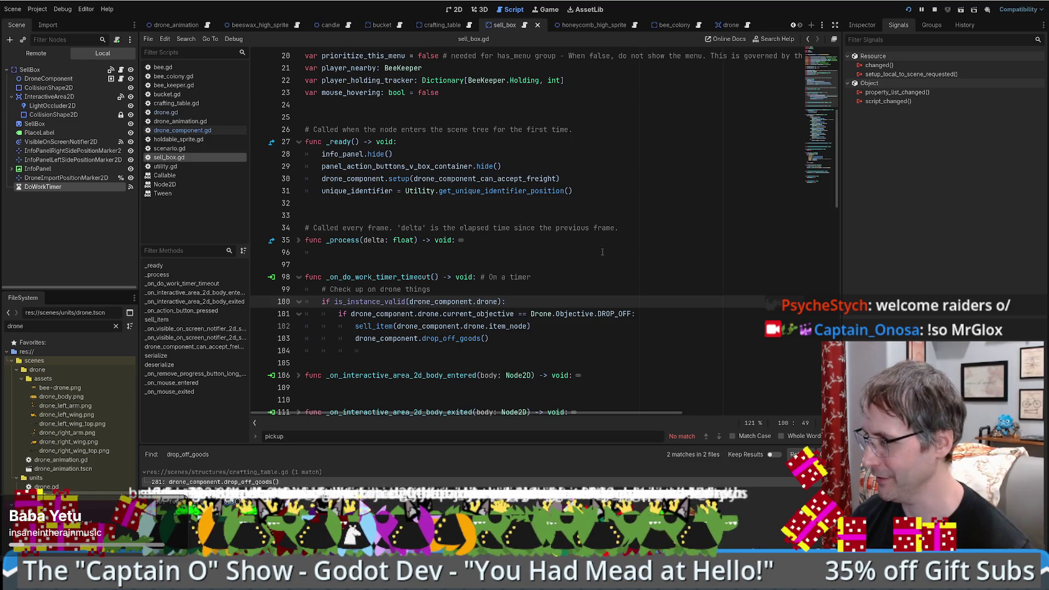
{"action": "scroll", "coordinate": [563, 271], "scroll_direction": "down", "scroll_amount": 3}
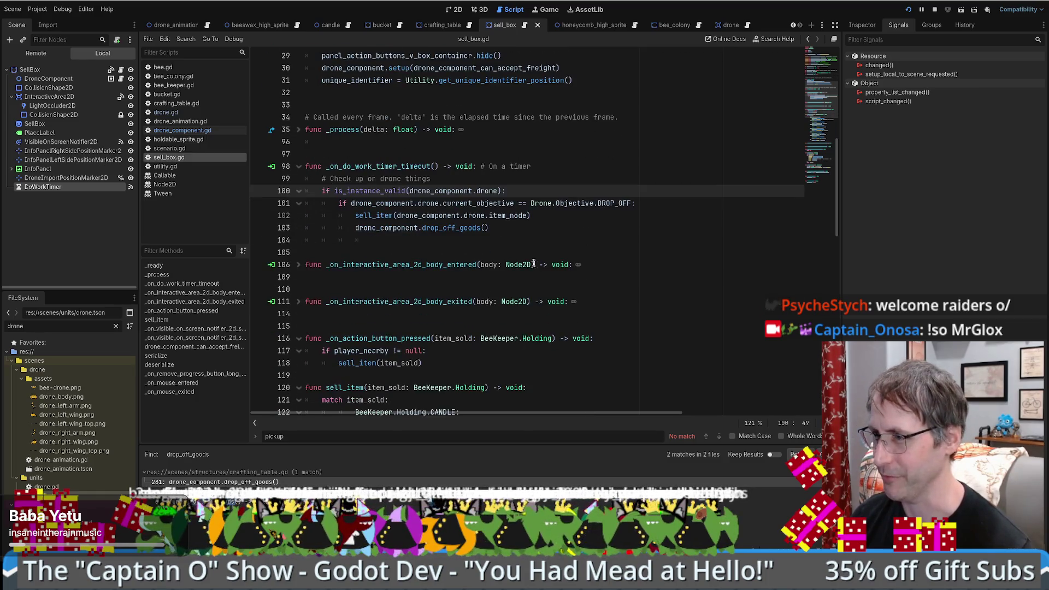
{"action": "left_click", "coordinate": [527, 215]}
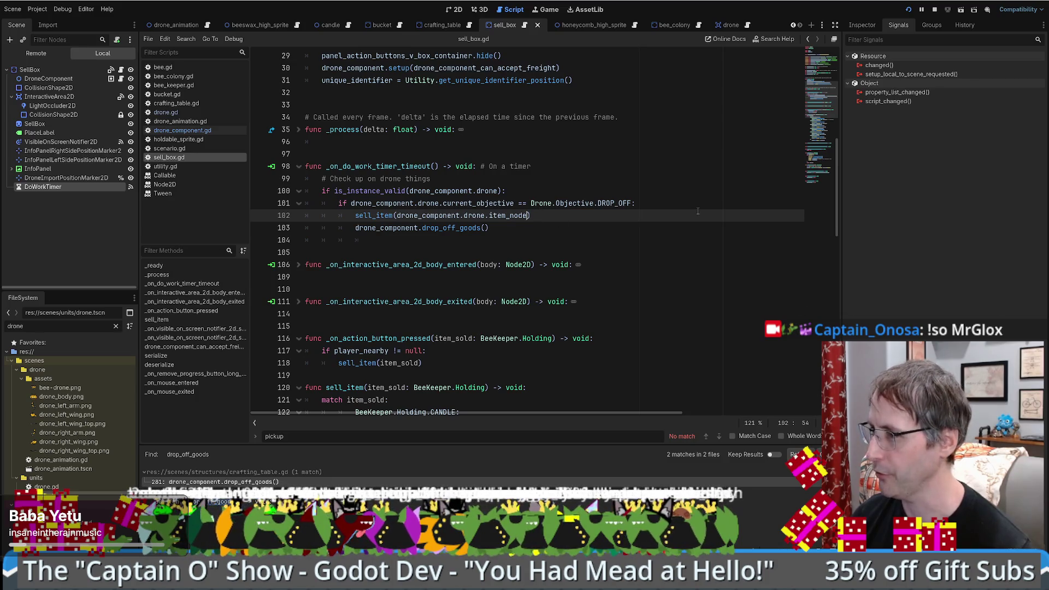
Step: Review the current_objective DROP_OFF condition on line 101 of _on_do_work_timer_timeout
{"action": "scroll", "coordinate": [697, 210], "scroll_direction": "up", "scroll_amount": 3}
{"action": "scroll", "coordinate": [515, 253], "scroll_direction": "down", "scroll_amount": 1}
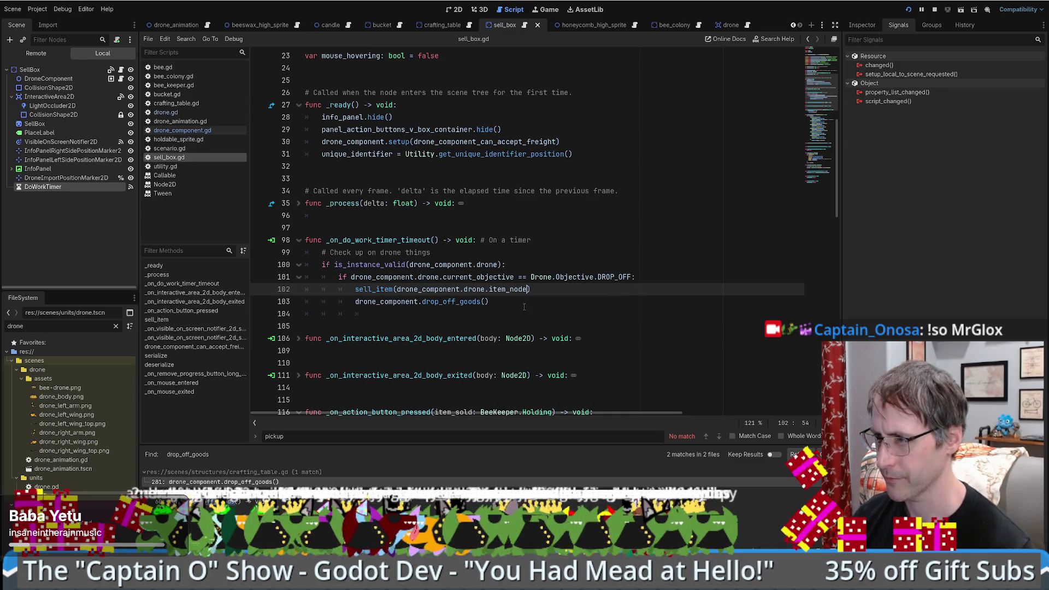
{"action": "double_click", "coordinate": [495, 277]}
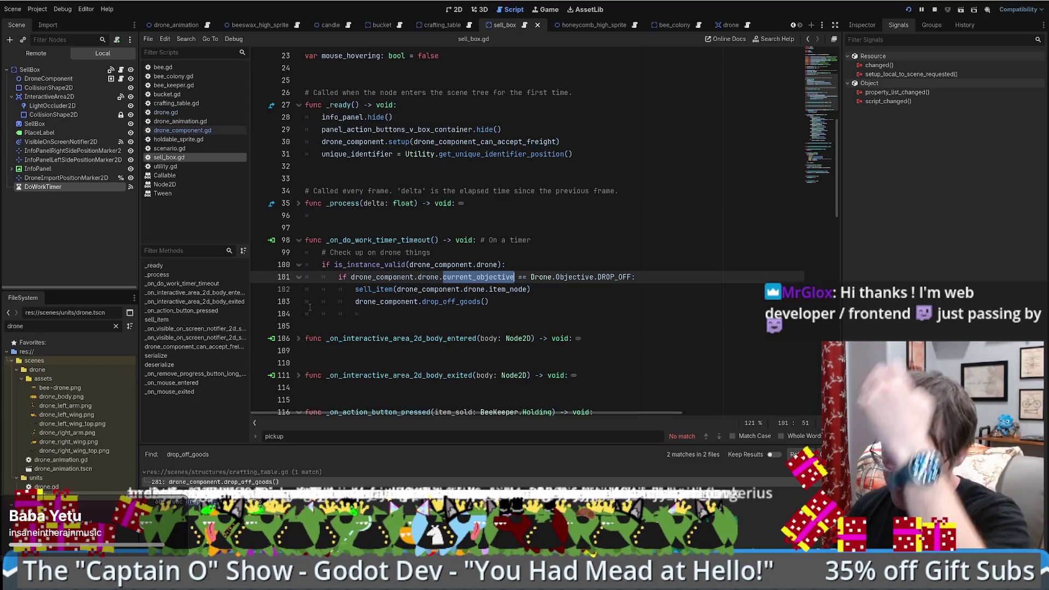
{"action": "left_click", "coordinate": [514, 272]}
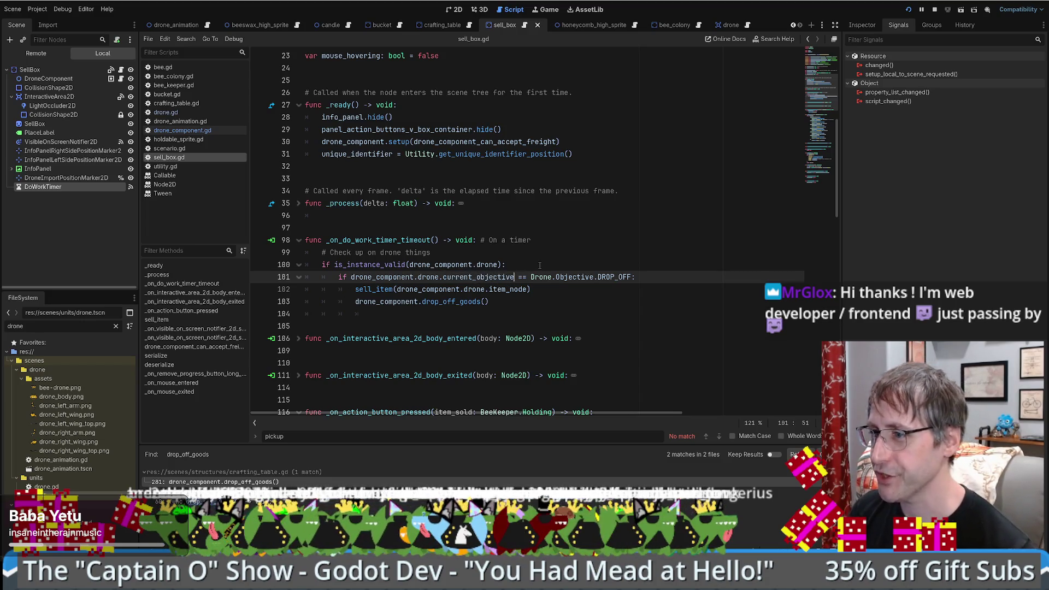
{"action": "left_click_drag", "start_coordinate": [340, 278], "coordinate": [635, 277]}
{"action": "left_click", "coordinate": [551, 290]}
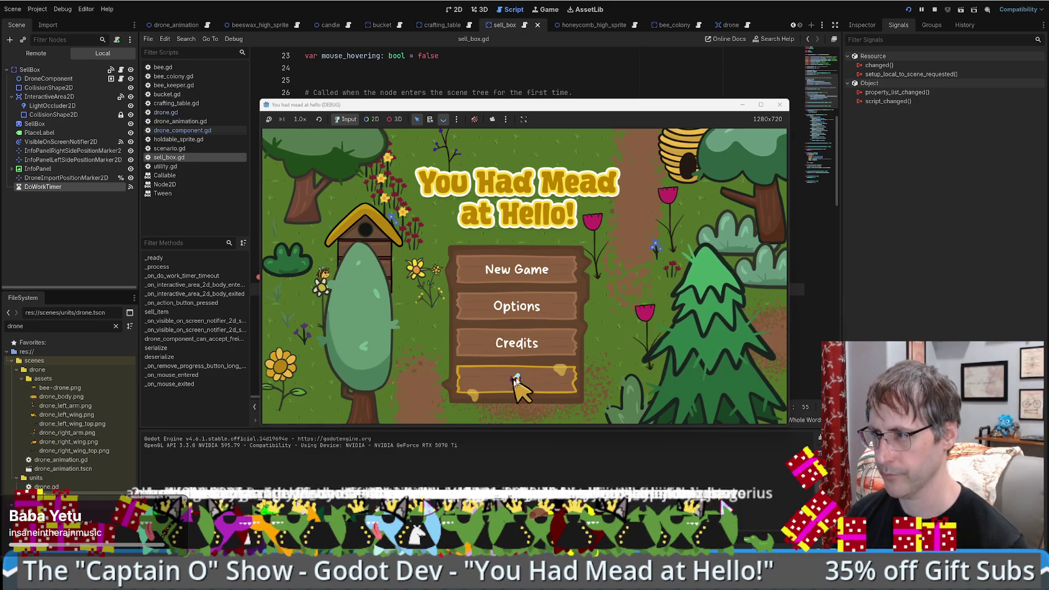
Step: Start the game full screen, place a Honey Extractor and collect its beeswax
{"action": "left_click", "coordinate": [520, 381]}
{"action": "left_click", "coordinate": [761, 104]}
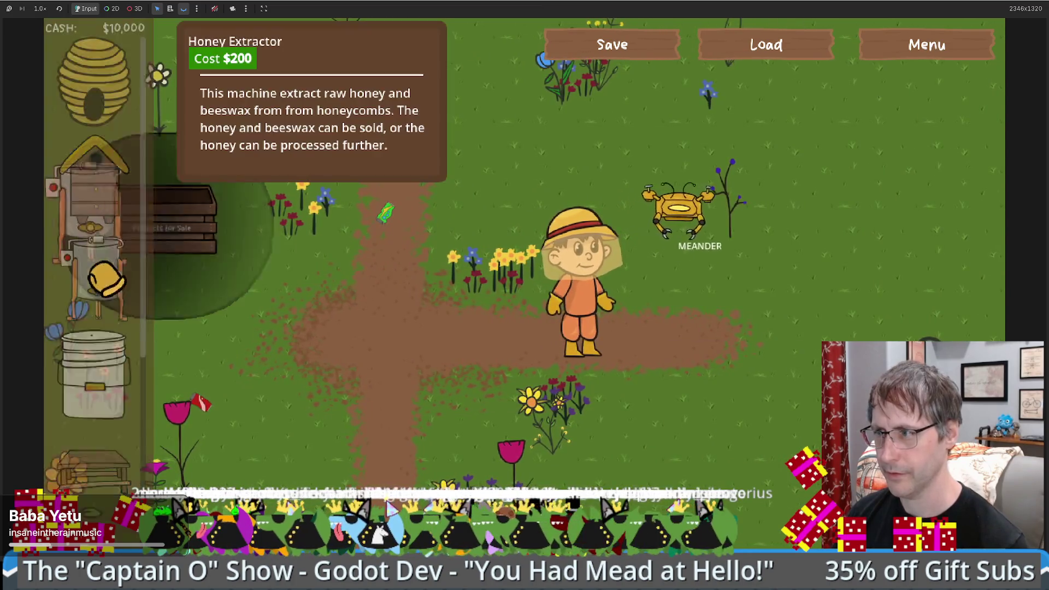
{"action": "left_click_drag", "start_coordinate": [105, 277], "coordinate": [664, 372]}
{"action": "left_click", "coordinate": [760, 432]}
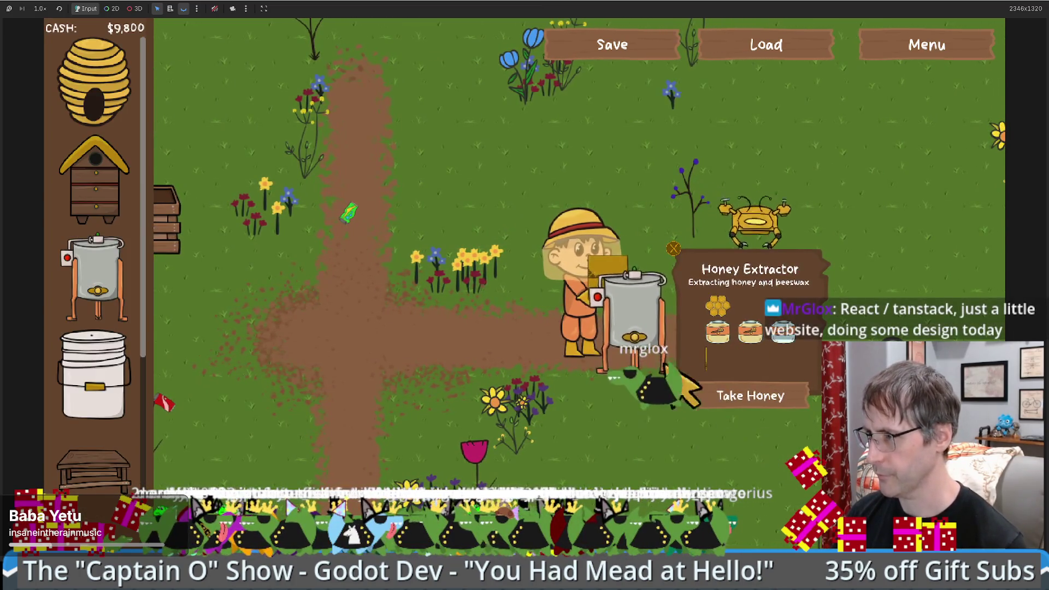
{"action": "left_click", "coordinate": [724, 438]}
Step: Place a crafting table, walk the beekeeper to it and load beeswax onto it
{"action": "key", "text": "d"}
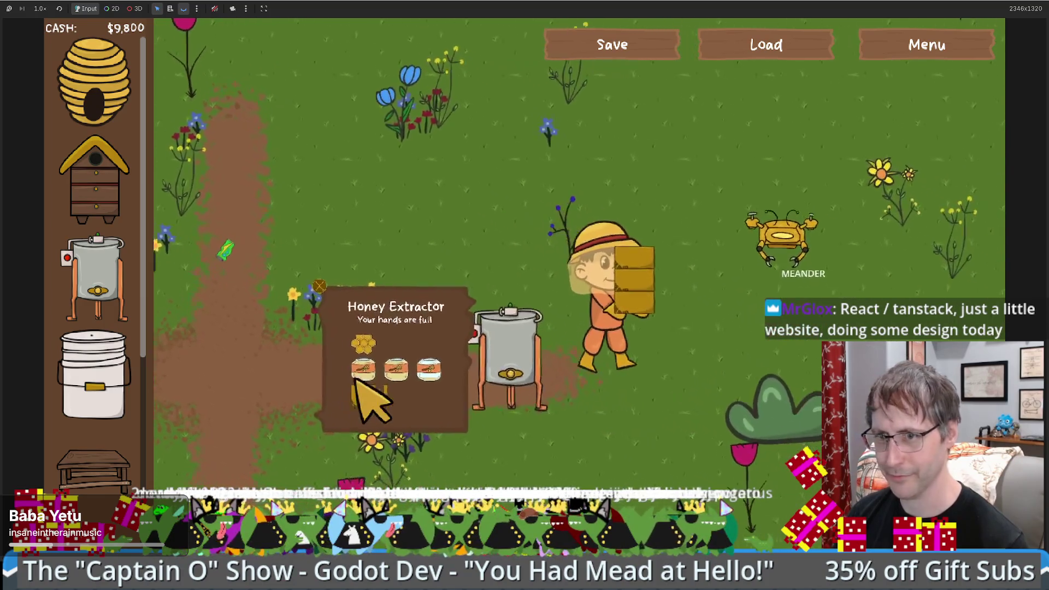
{"action": "key", "text": "w"}
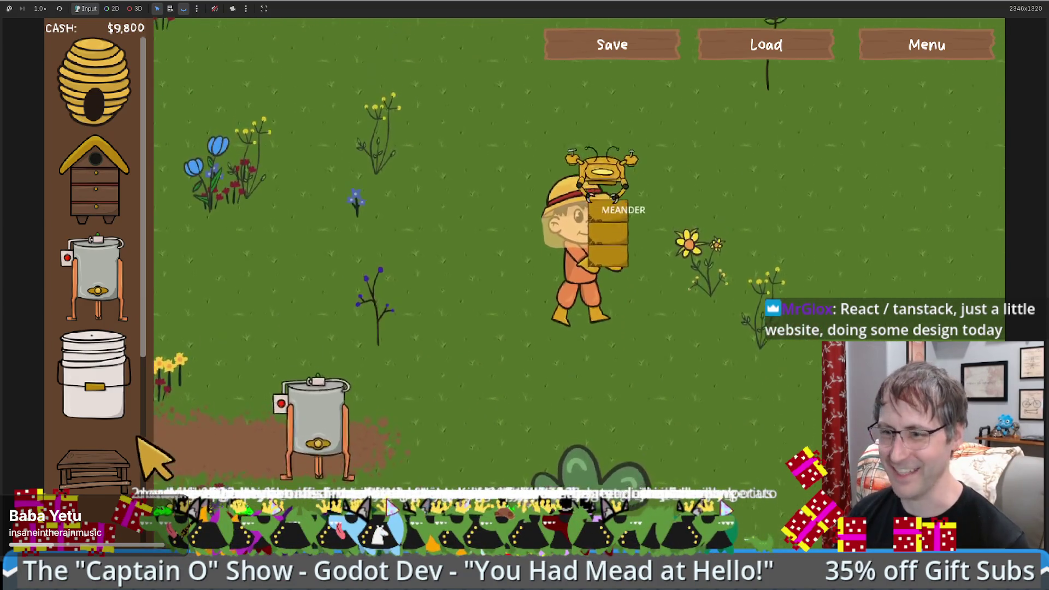
{"action": "mouse_move", "coordinate": [94, 480]}
{"action": "left_click", "coordinate": [797, 273]}
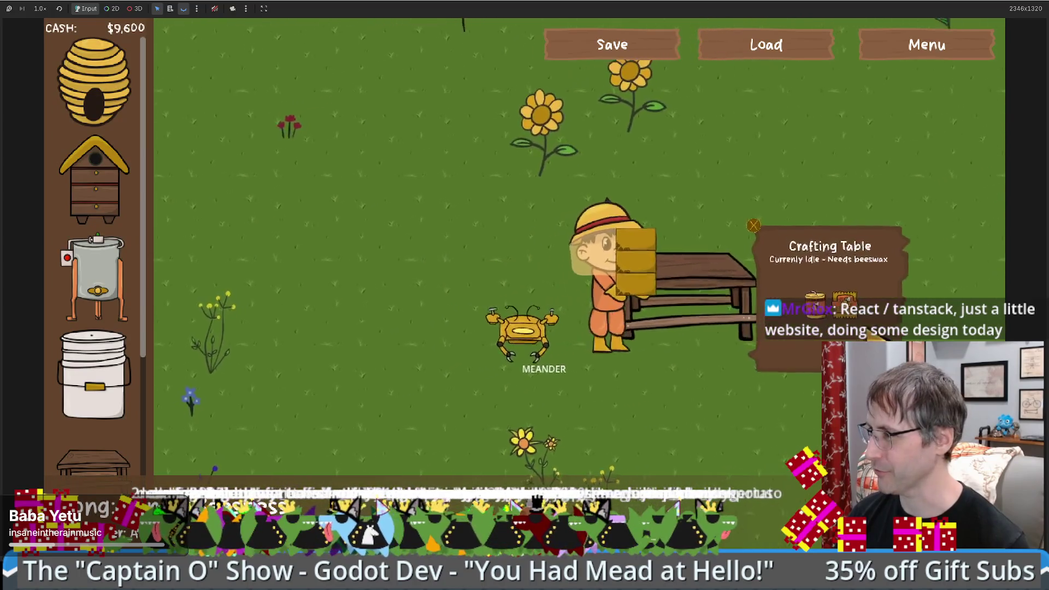
{"action": "left_click", "coordinate": [760, 385]}
{"action": "key", "text": "a"}
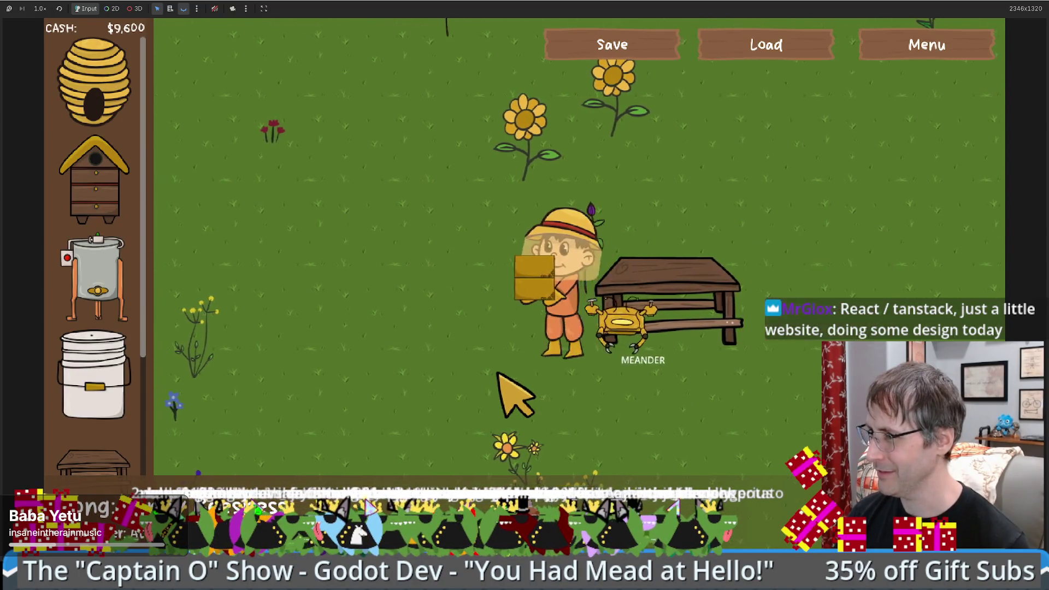
{"action": "key", "text": "d"}
{"action": "key", "text": "s"}
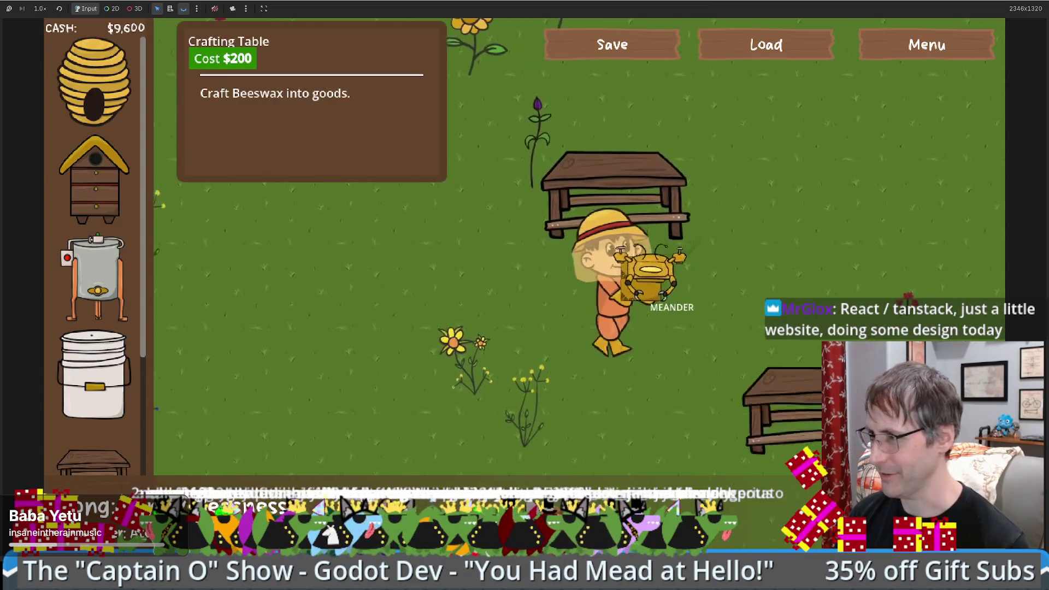
{"action": "key", "text": "d"}
{"action": "key", "text": "s"}
{"action": "left_click", "coordinate": [785, 382]}
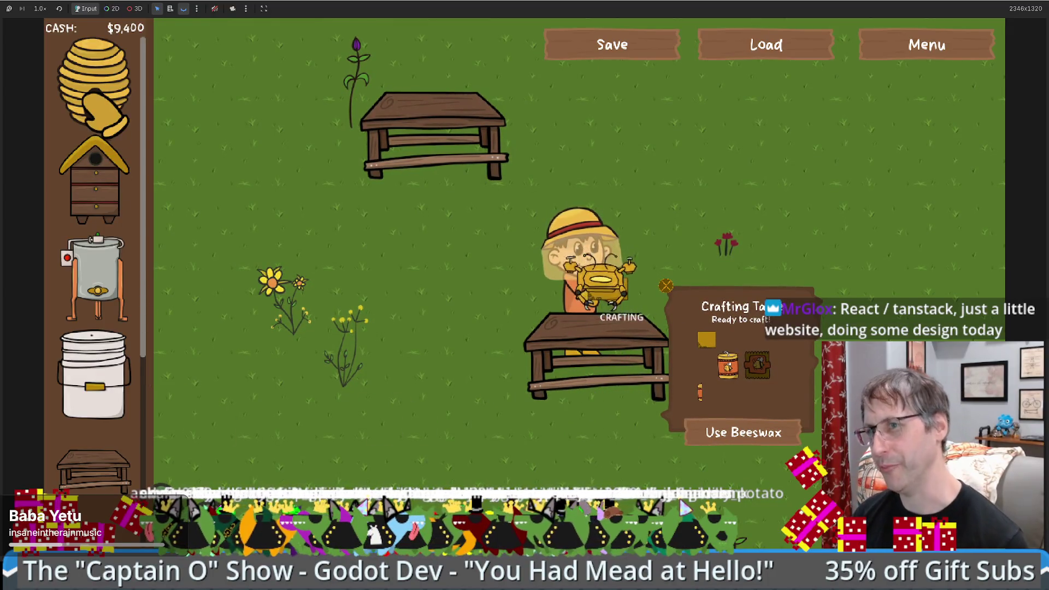
Step: Place a bee hive and a honey extractor, then feed the hive's honeycomb into the extractor
{"action": "left_click_drag", "start_coordinate": [94, 208], "coordinate": [376, 388]}
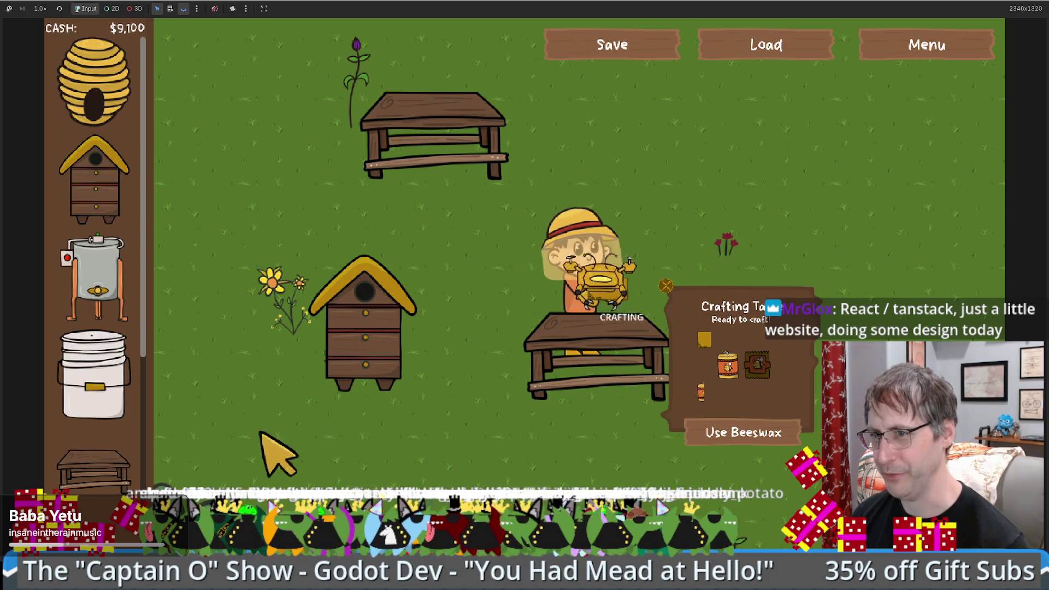
{"action": "left_click_drag", "start_coordinate": [98, 279], "coordinate": [790, 134]}
{"action": "left_click", "coordinate": [398, 355]}
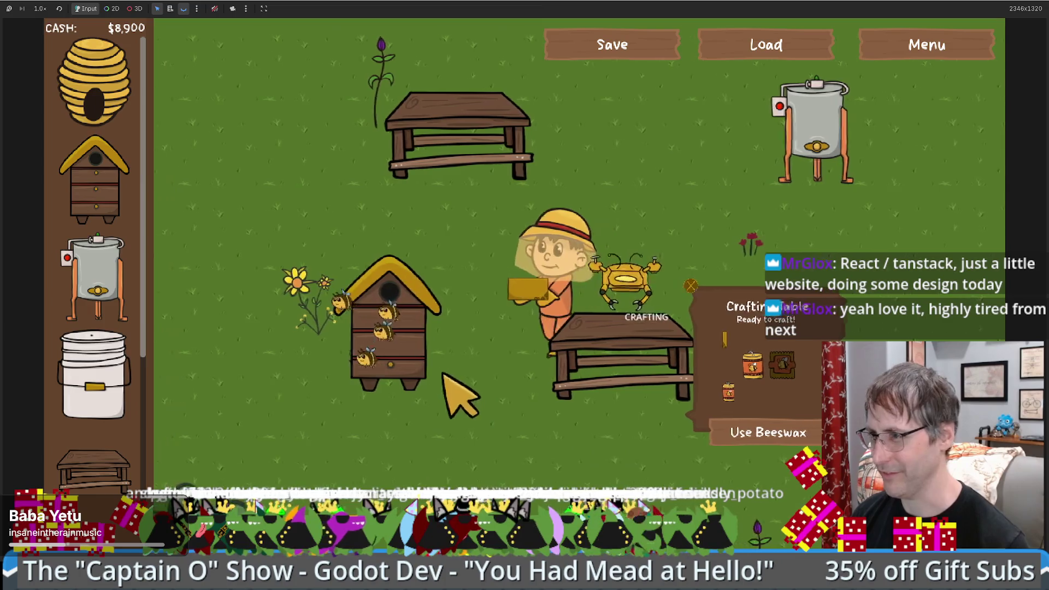
{"action": "left_click", "coordinate": [432, 405]}
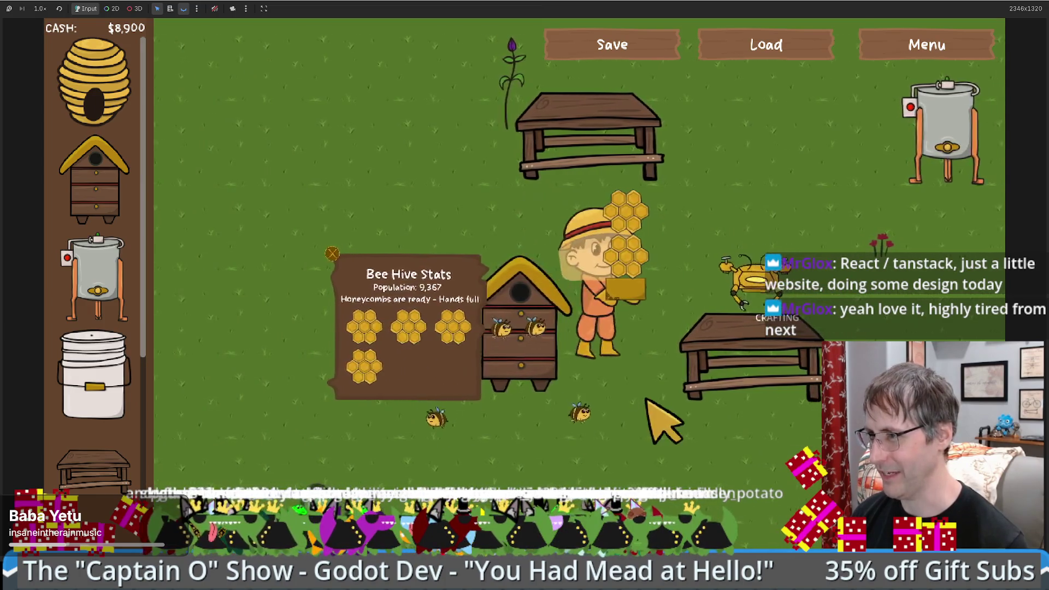
{"action": "left_click", "coordinate": [695, 247]}
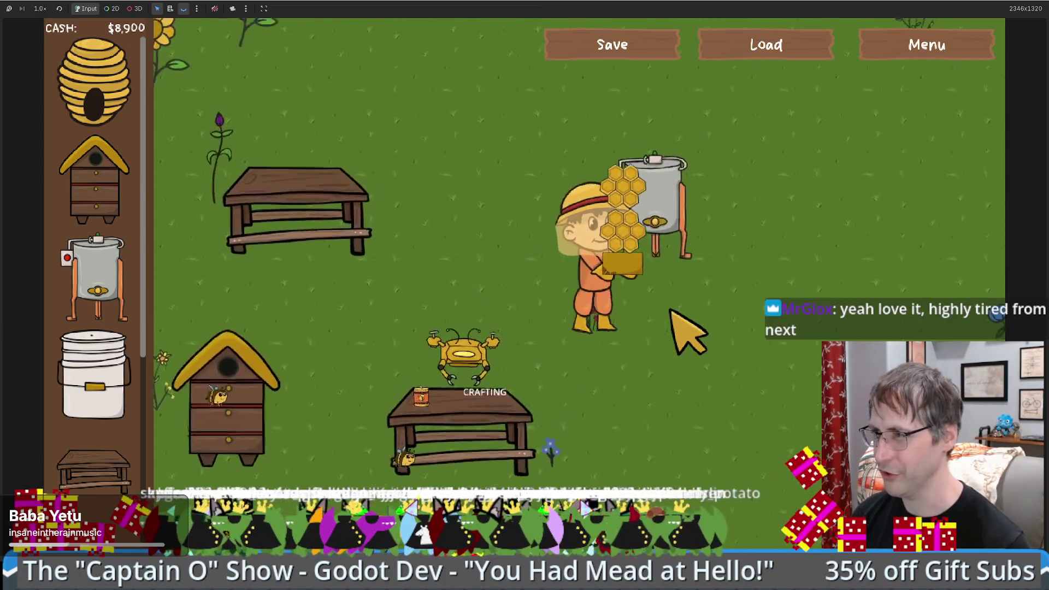
{"action": "left_click", "coordinate": [770, 333]}
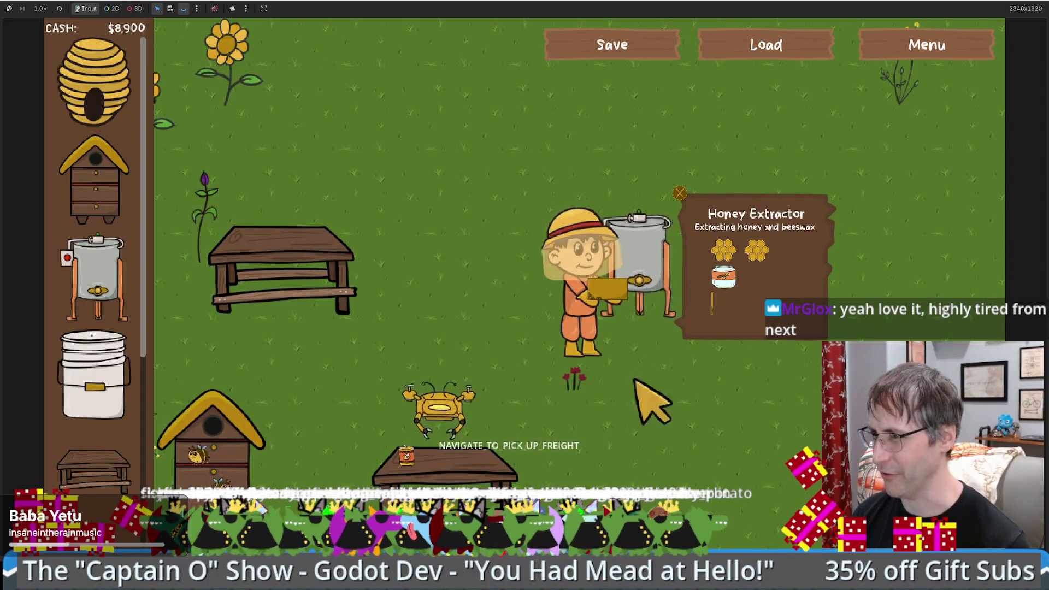
Step: Walk the beekeeper around the field and check the crafting table and honey extractor details
{"action": "left_click", "coordinate": [519, 398]}
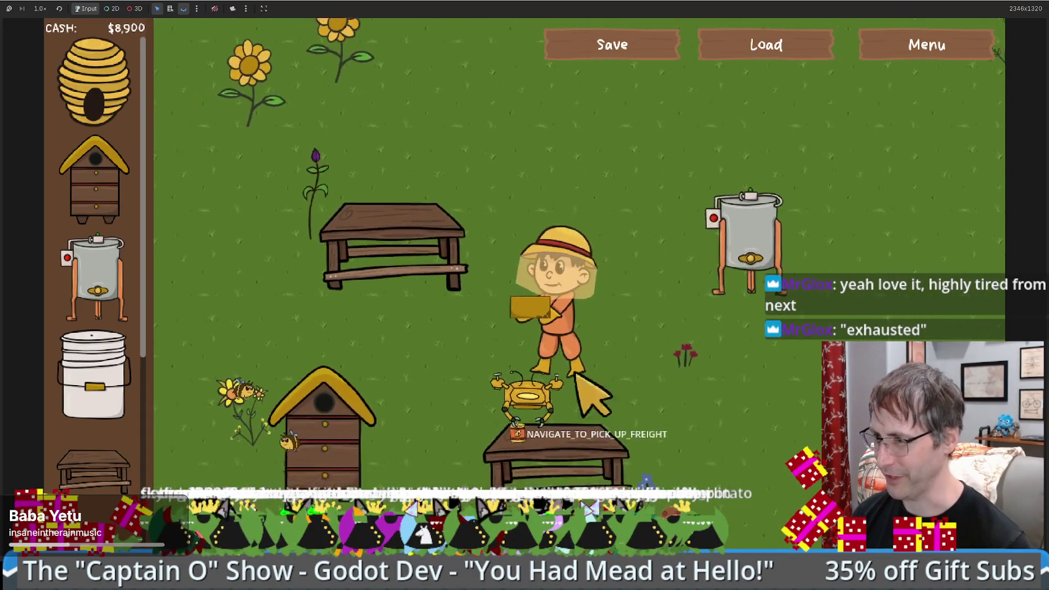
{"action": "left_click", "coordinate": [568, 434]}
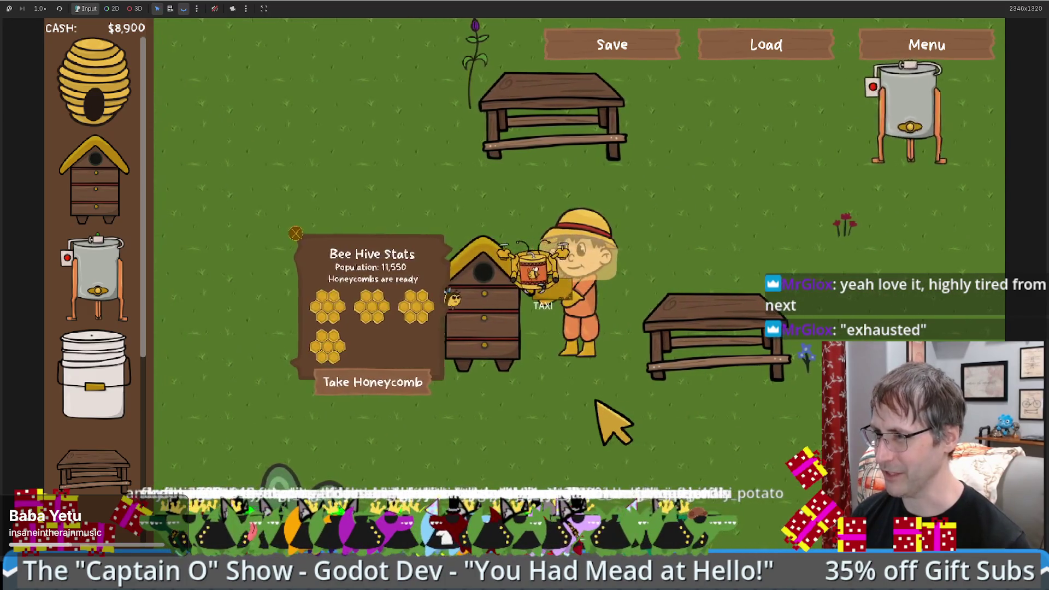
{"action": "left_click", "coordinate": [551, 374]}
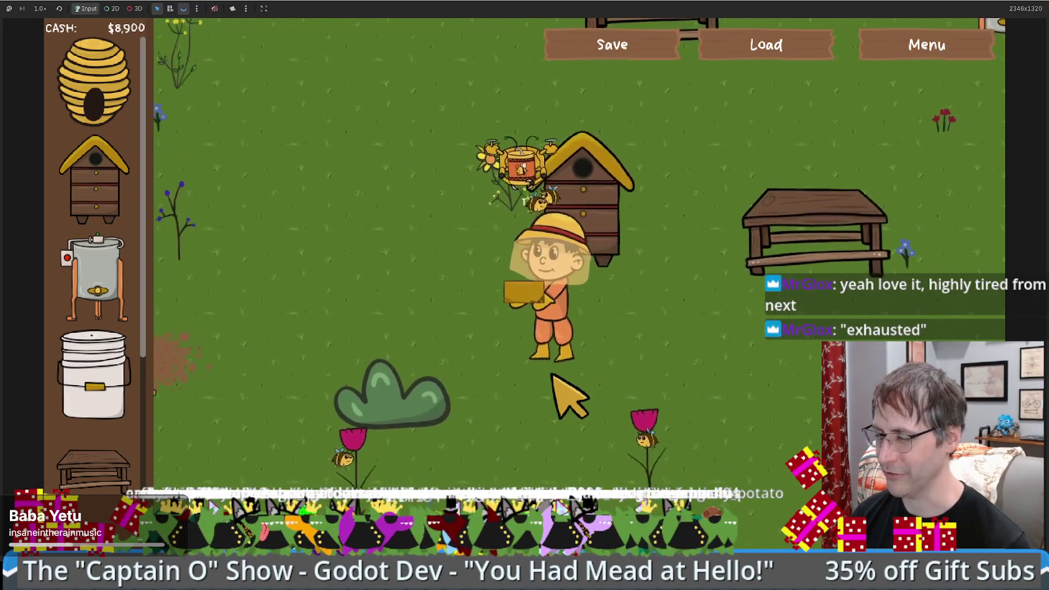
{"action": "left_click", "coordinate": [159, 356]}
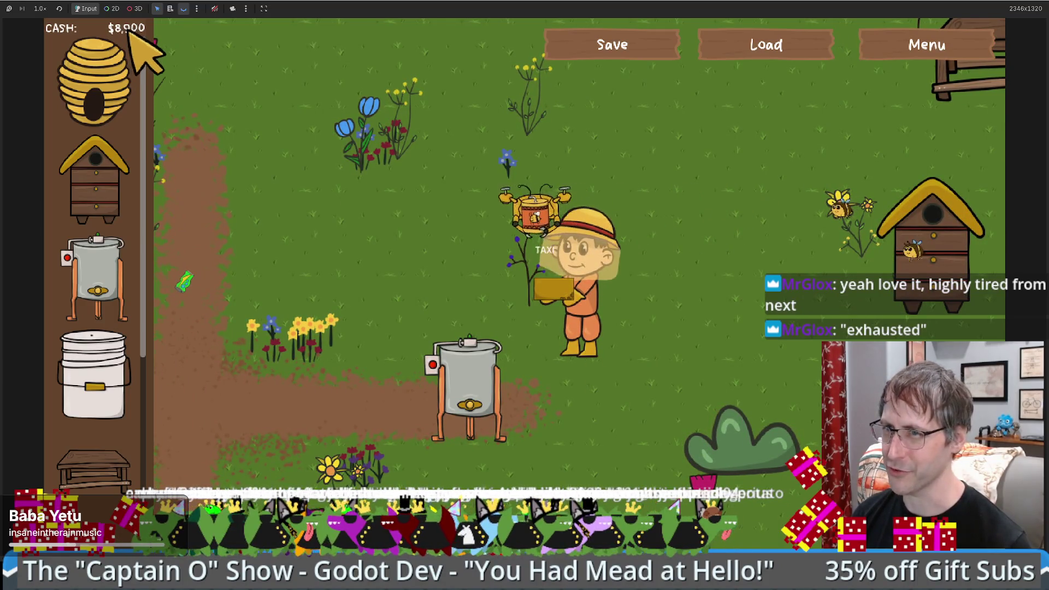
{"action": "left_click", "coordinate": [468, 388]}
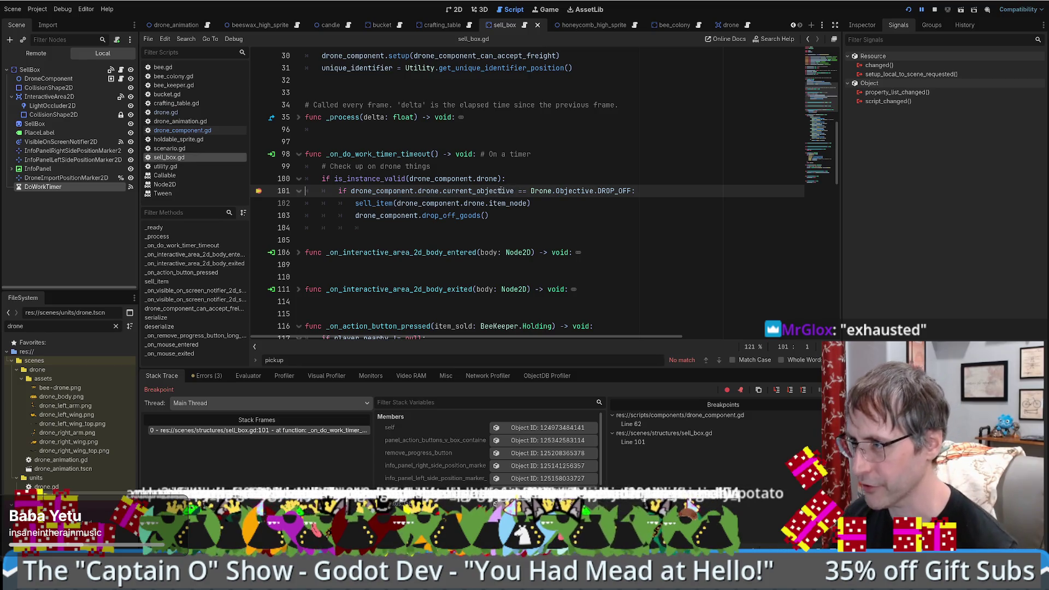
Step: Open the drone_component member from the debugger in the Inspector
{"action": "mouse_move", "coordinate": [500, 190]}
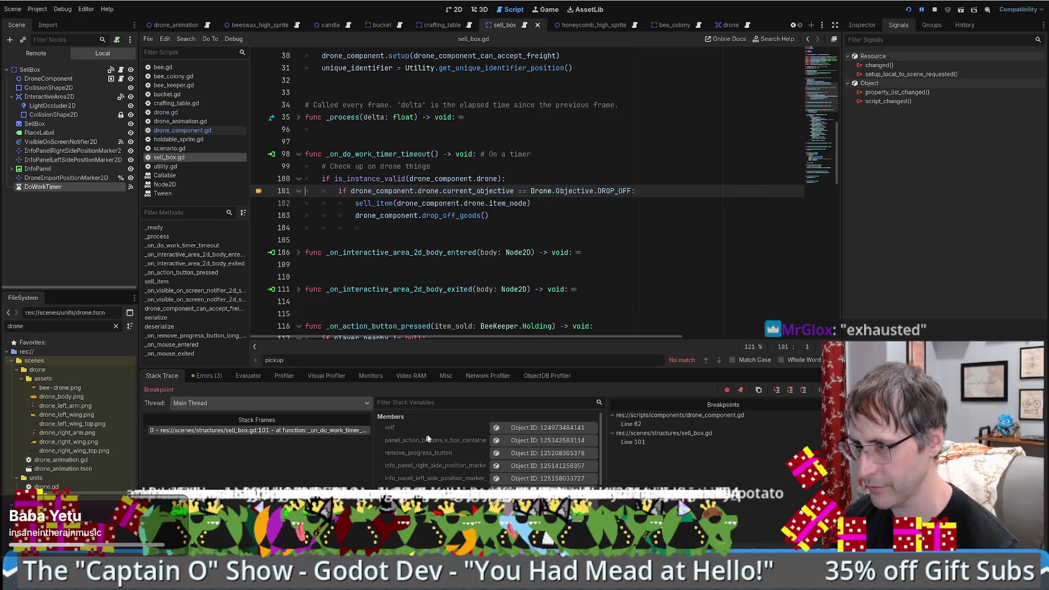
{"action": "scroll", "coordinate": [480, 454], "scroll_direction": "down", "scroll_amount": 5}
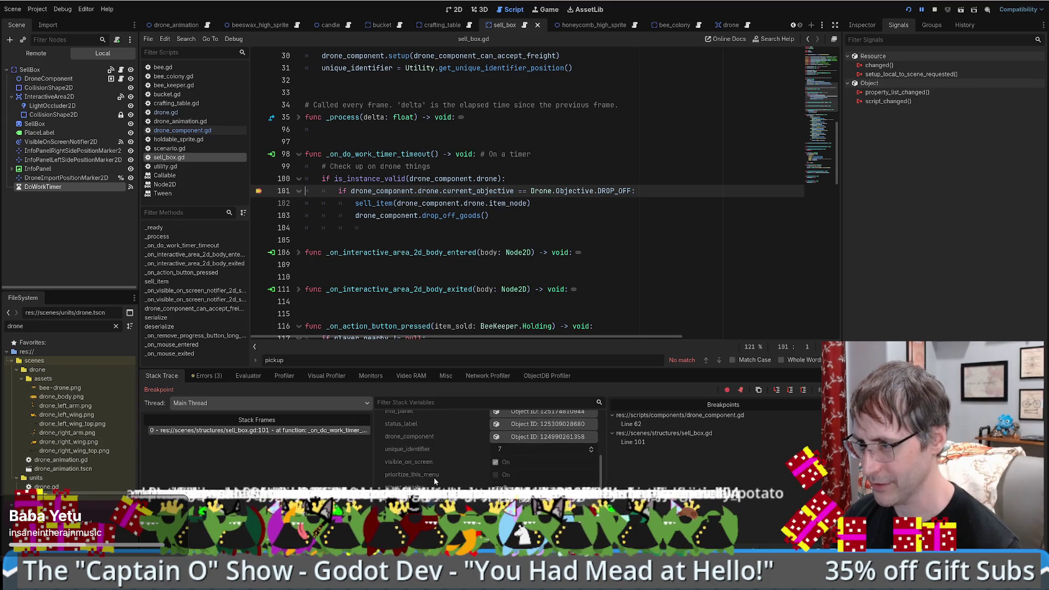
{"action": "left_click", "coordinate": [526, 435]}
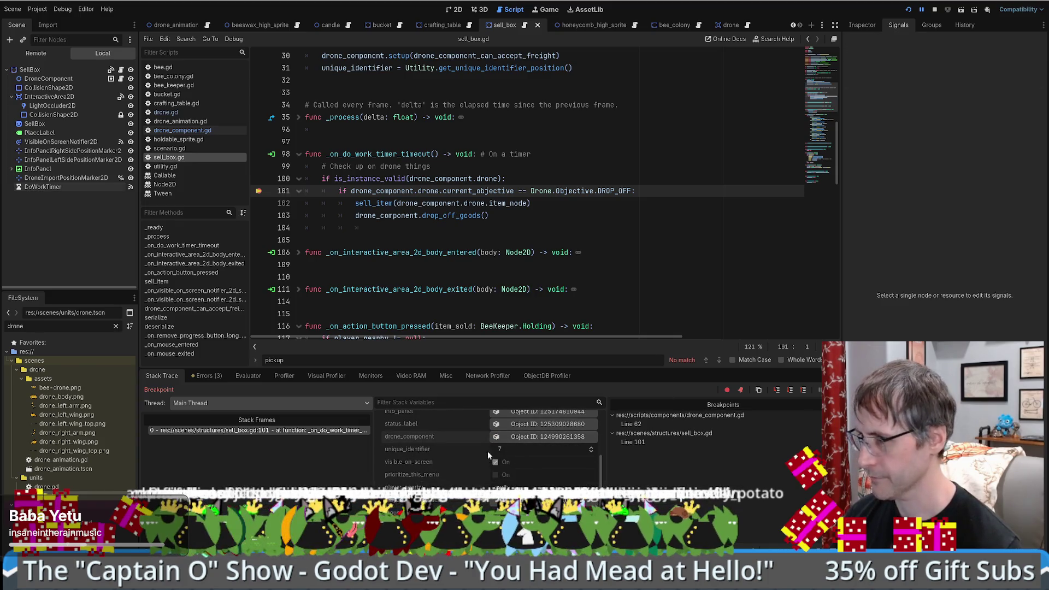
{"action": "left_click", "coordinate": [540, 437]}
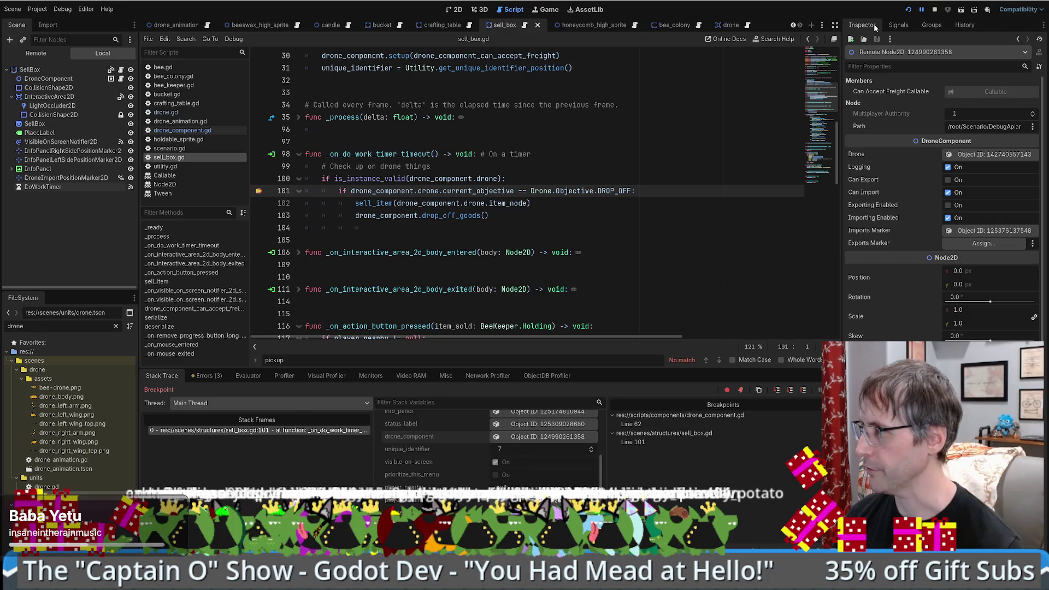
{"action": "mouse_move", "coordinate": [503, 191]}
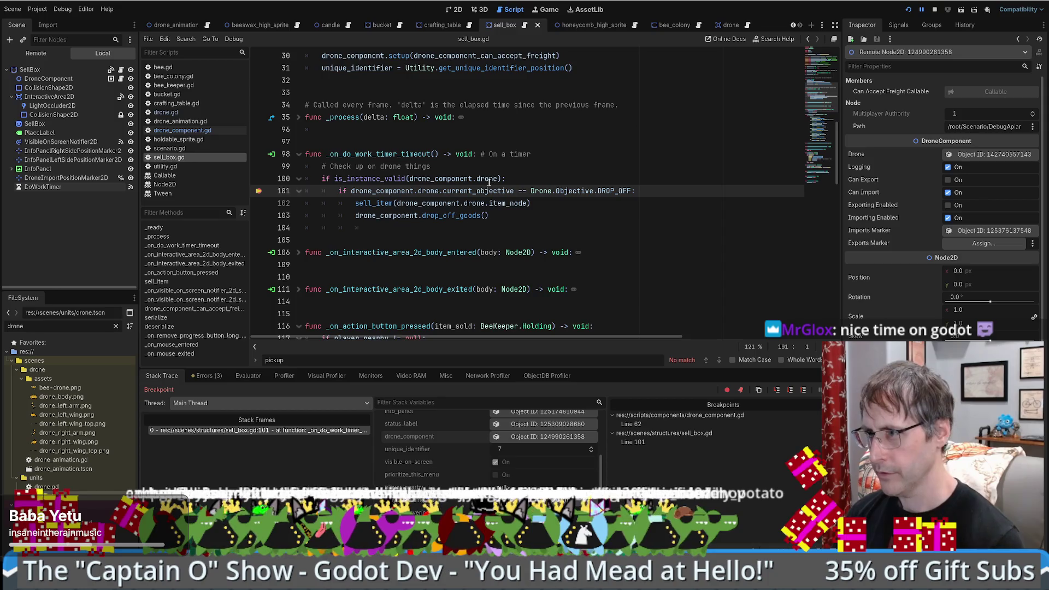
{"action": "scroll", "coordinate": [939, 192], "scroll_direction": "down", "scroll_amount": 4}
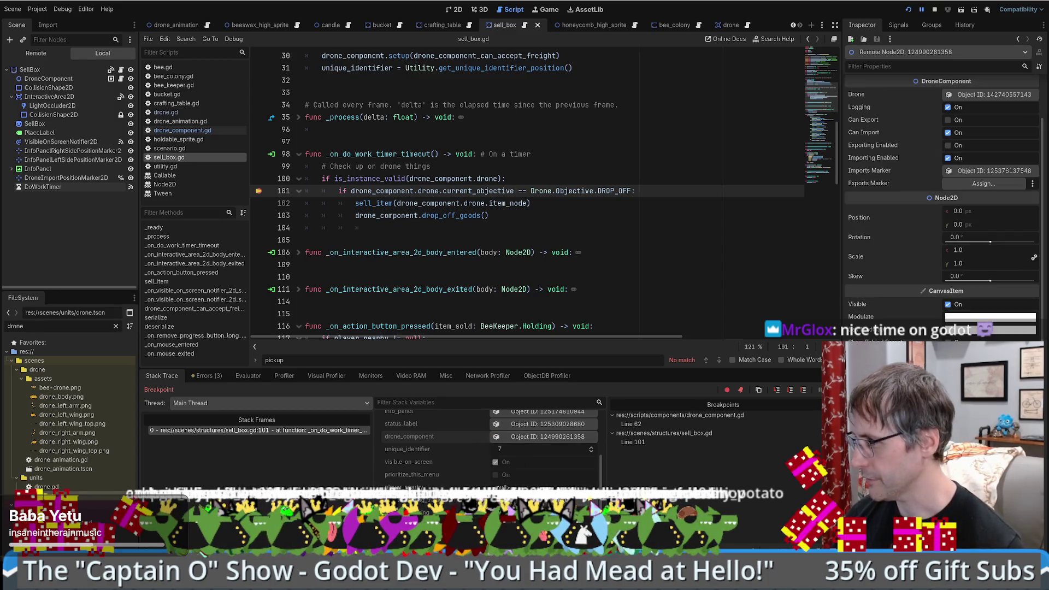
{"action": "scroll", "coordinate": [892, 220], "scroll_direction": "up", "scroll_amount": 4}
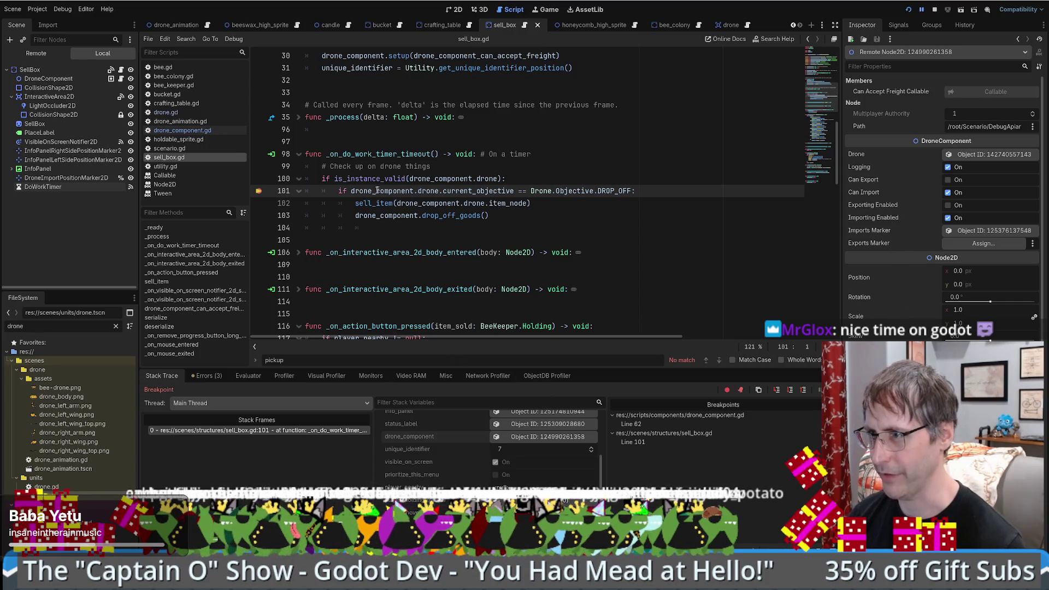
Step: Evaluate drone_component.drone.current_objective in the Evaluator, which returns 6
{"action": "left_click_drag", "start_coordinate": [352, 191], "coordinate": [514, 191]}
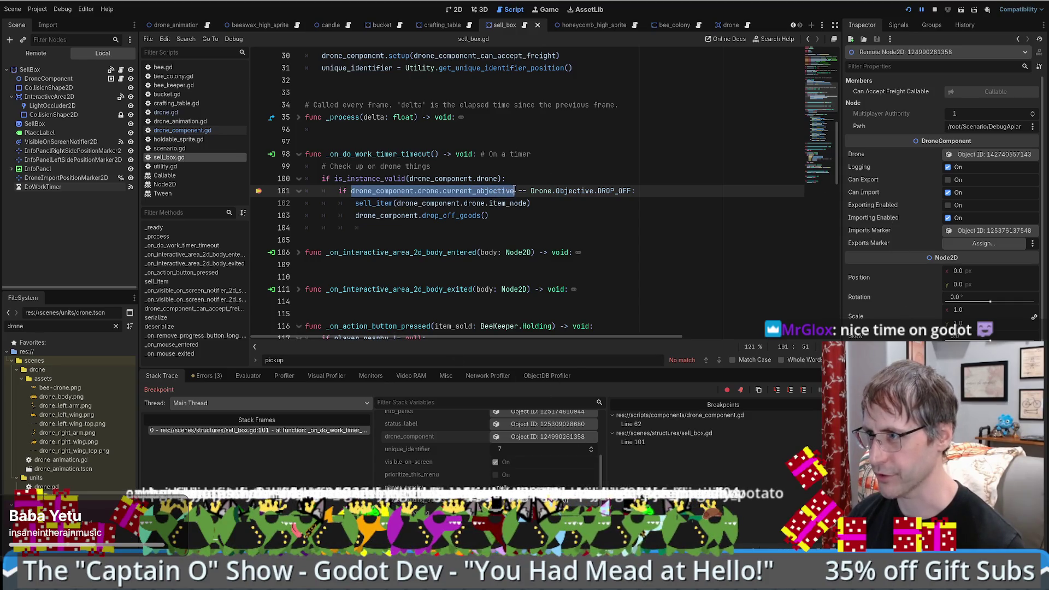
{"action": "left_click", "coordinate": [248, 376]}
{"action": "left_click", "coordinate": [423, 391]}
{"action": "key", "text": "ctrl+v"}
{"action": "left_click", "coordinate": [809, 391]}
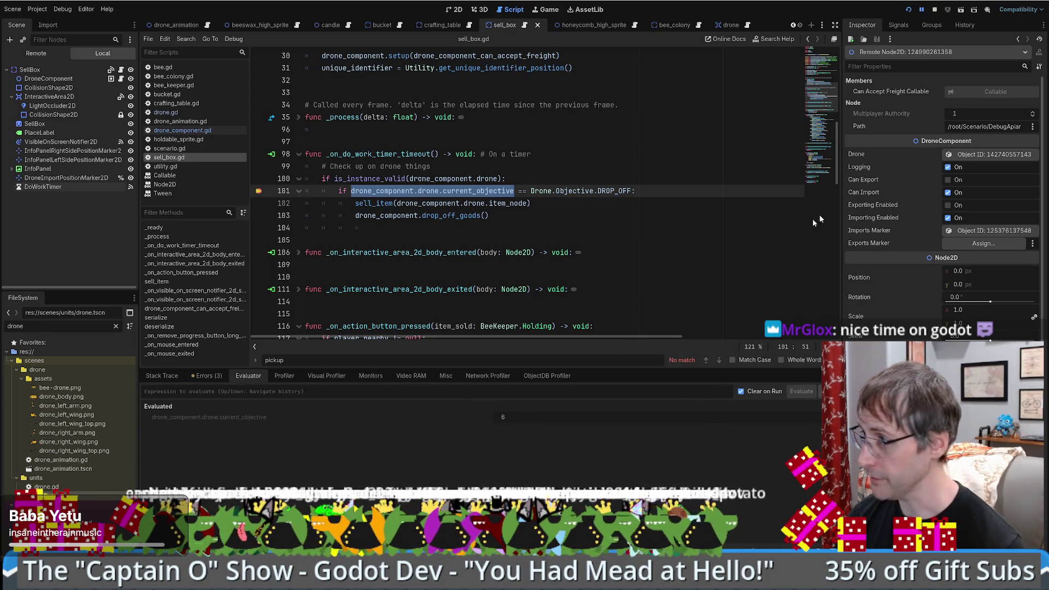
Step: Check the Objective enum in drone.gd, then copy the sell_item and drop-off lines below the if block
{"action": "left_click", "coordinate": [609, 188], "text": "ctrl"}
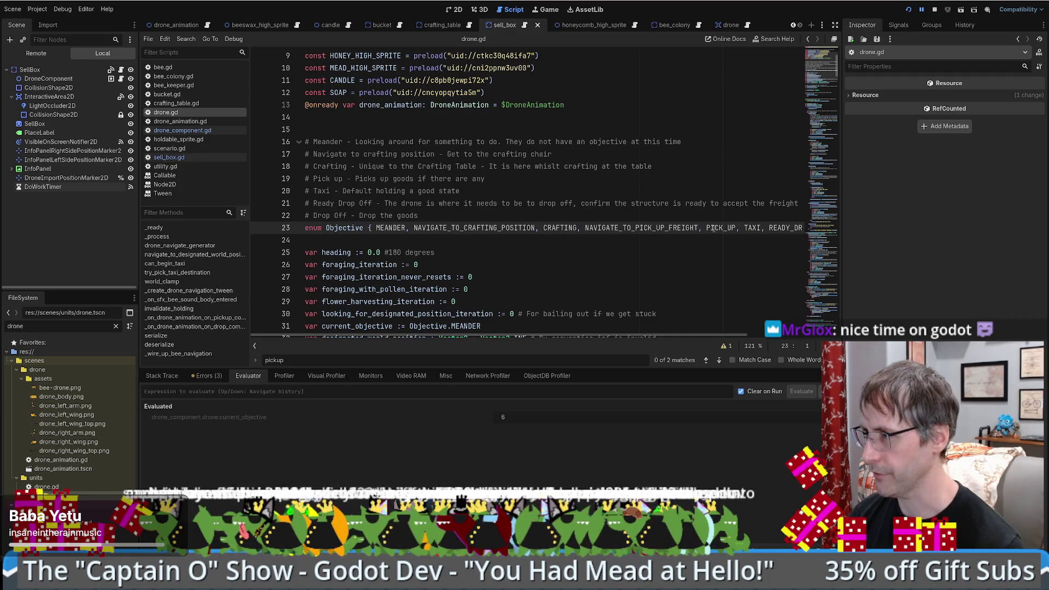
{"action": "scroll", "coordinate": [689, 326], "scroll_direction": "right", "scroll_amount": 5}
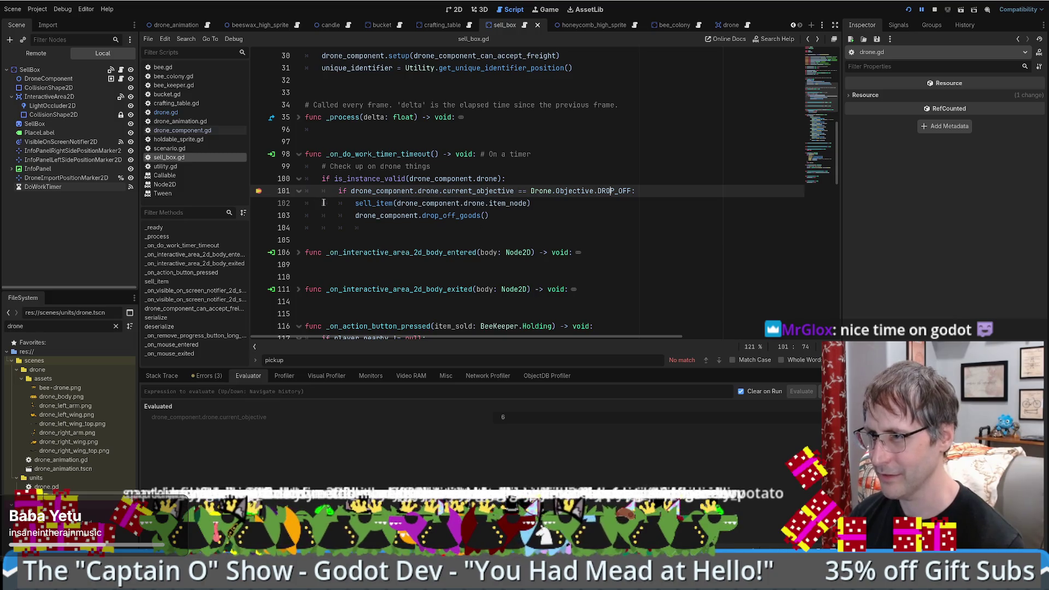
{"action": "left_click_drag", "start_coordinate": [352, 203], "coordinate": [491, 216]}
{"action": "key", "text": "ctrl+c"}
{"action": "left_click", "coordinate": [399, 228]}
{"action": "key", "text": "ctrl+v"}
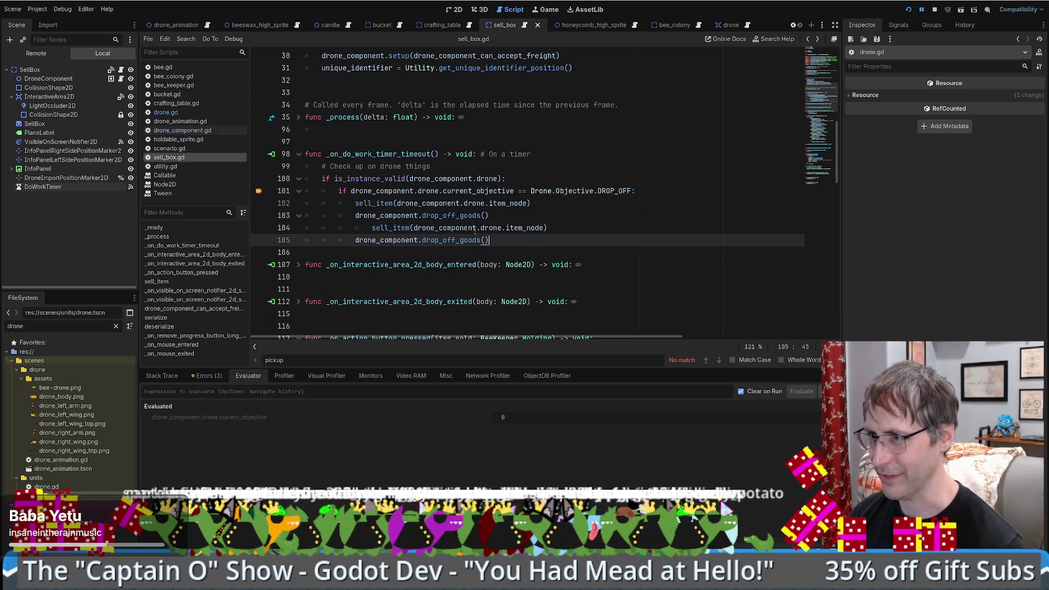
{"action": "key", "text": "ctrl+z"}
{"action": "key", "text": "ctrl+v"}
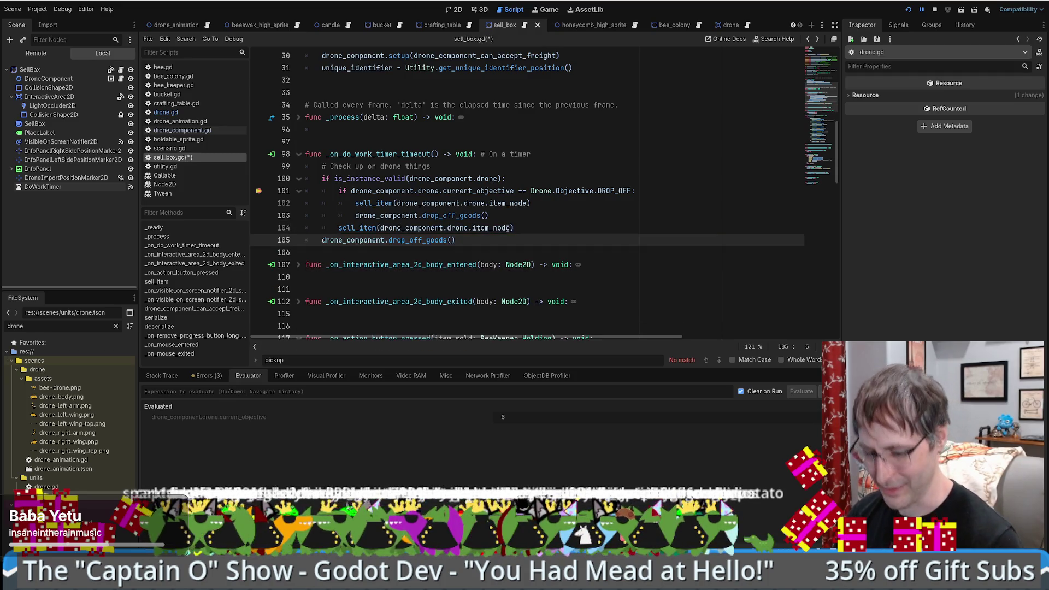
Step: Fix the pasted lines' indentation, save sell_box.gd and step the debugger past line 101
{"action": "left_click", "coordinate": [541, 228]}
{"action": "key", "text": "Return"}
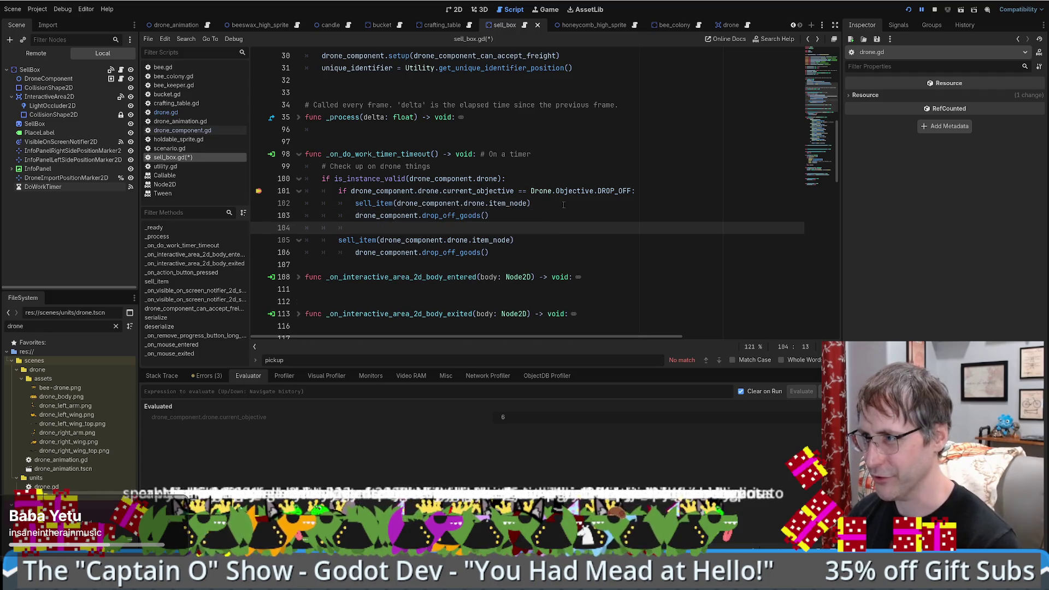
{"action": "left_click", "coordinate": [560, 205]}
{"action": "key", "text": "ctrl+s"}
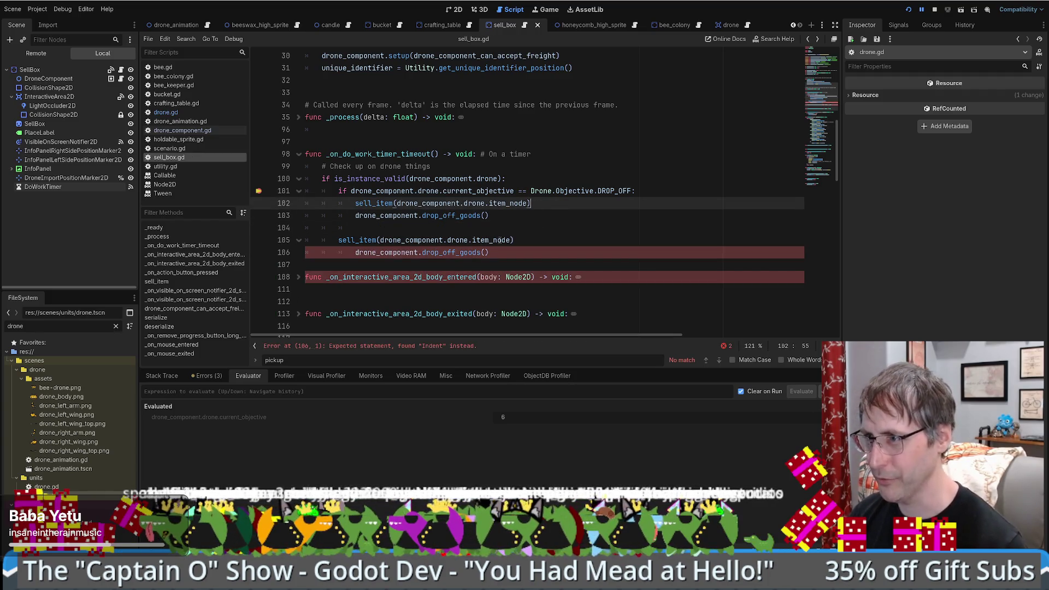
{"action": "left_click", "coordinate": [355, 253]}
{"action": "key", "text": "BackSpace"}
{"action": "key", "text": "ctrl+s"}
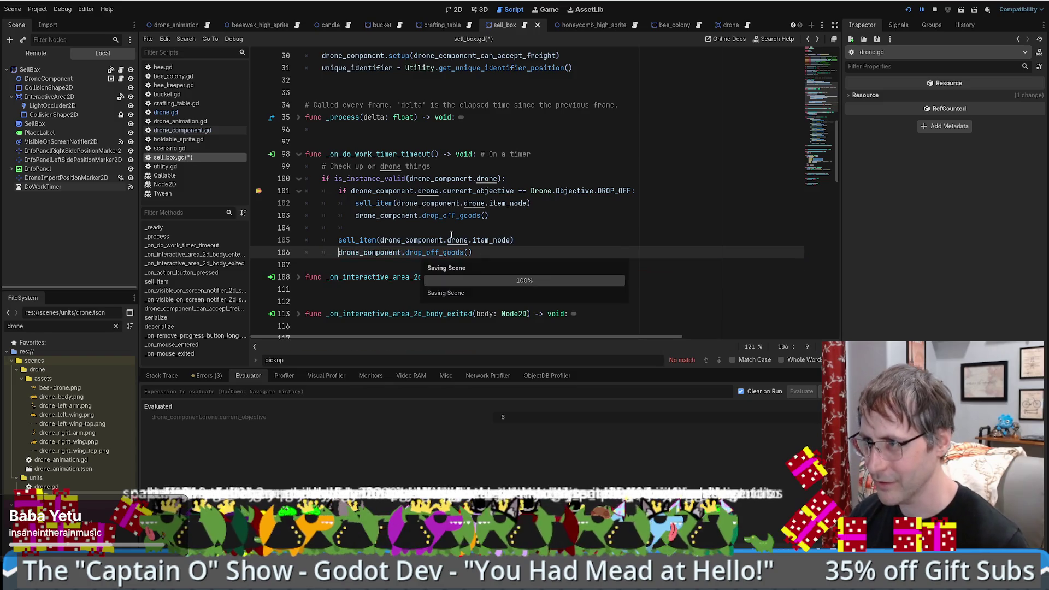
{"action": "left_click", "coordinate": [550, 190]}
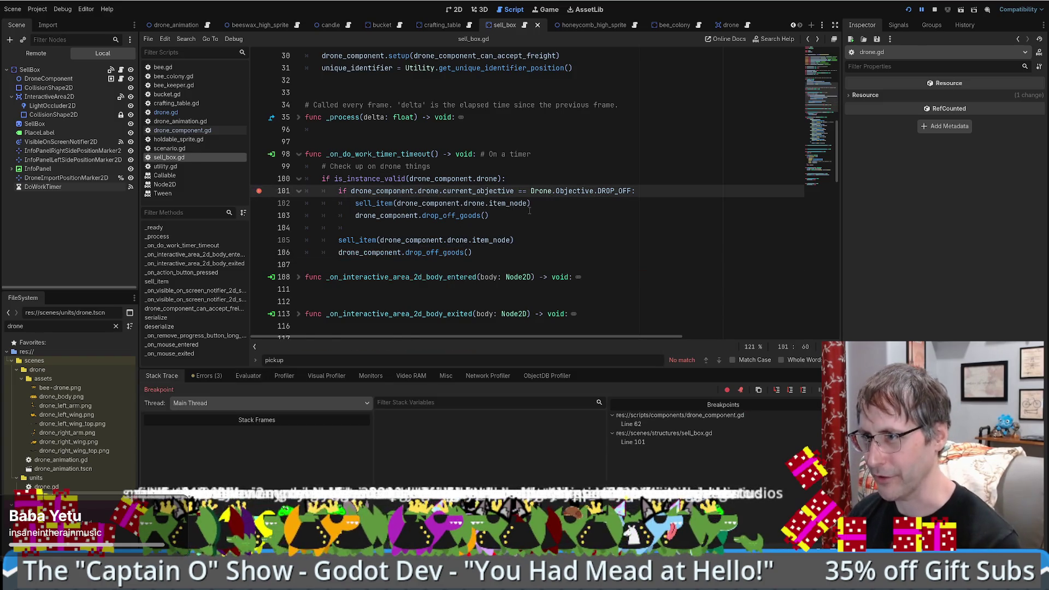
{"action": "key", "text": "F10"}
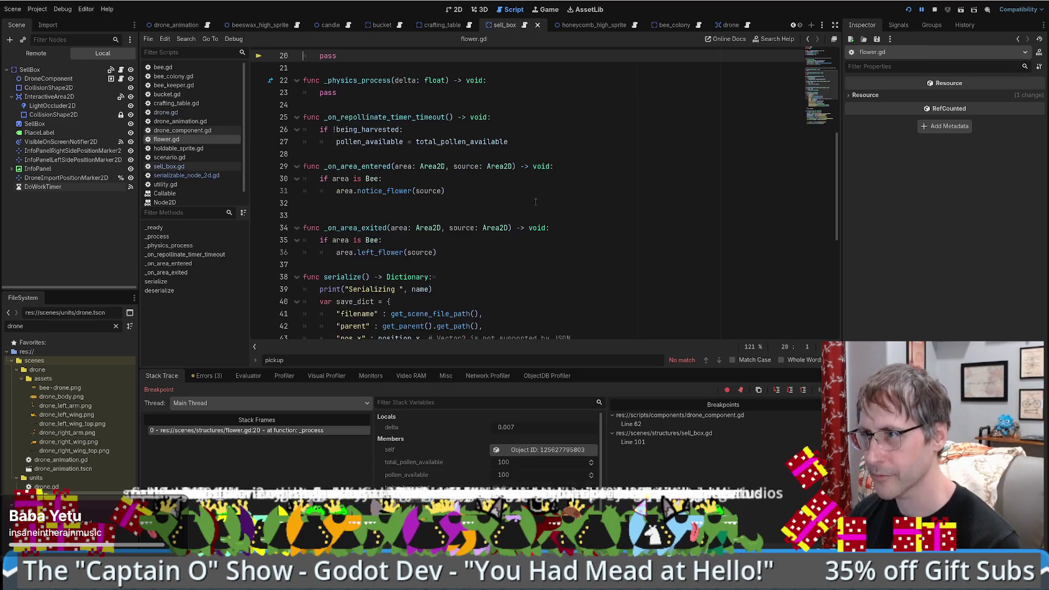
Step: Resume to the breakpoint, step over, and evaluate drone_component.drone.item_node, which is <null>
{"action": "key", "text": "F10"}
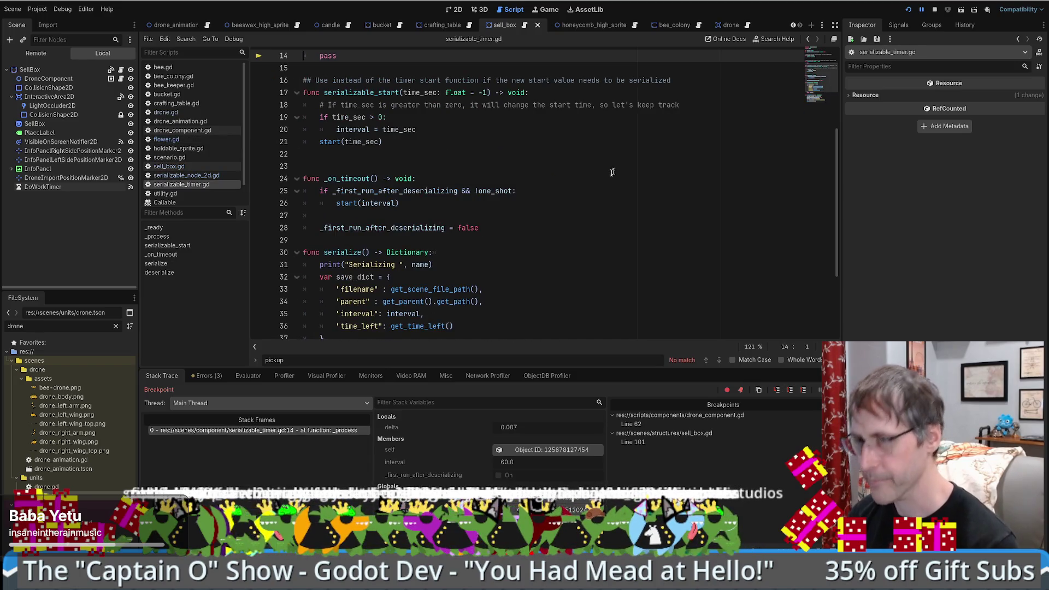
{"action": "left_click", "coordinate": [233, 39]}
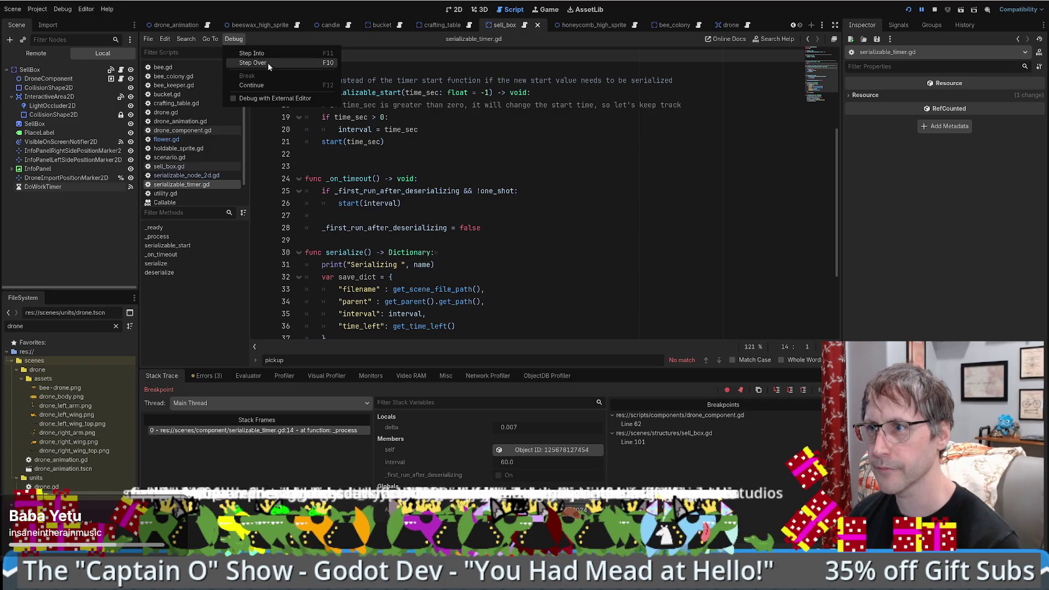
{"action": "left_click", "coordinate": [267, 83]}
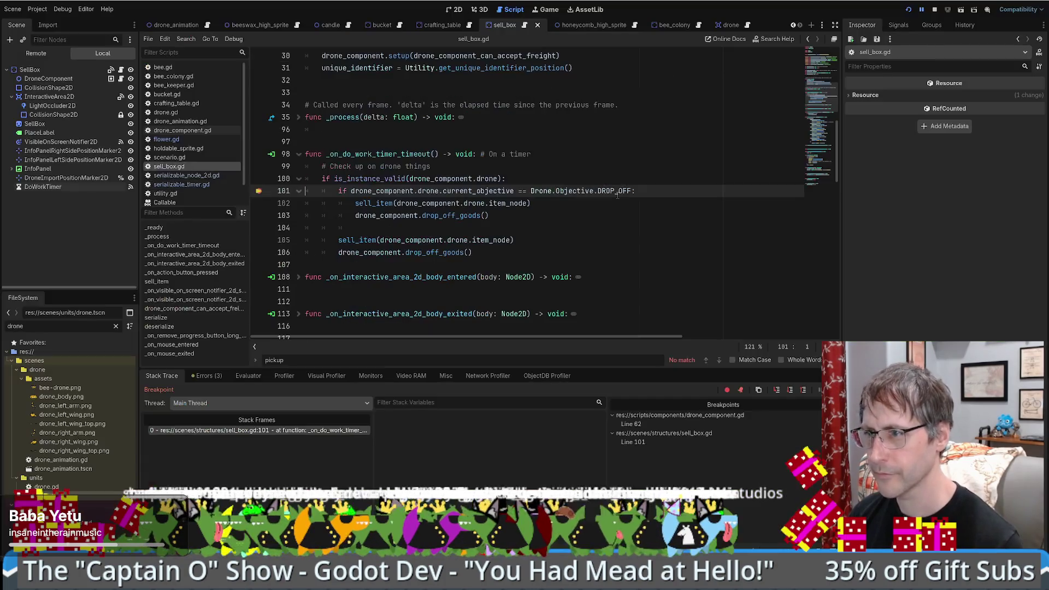
{"action": "key", "text": "F10"}
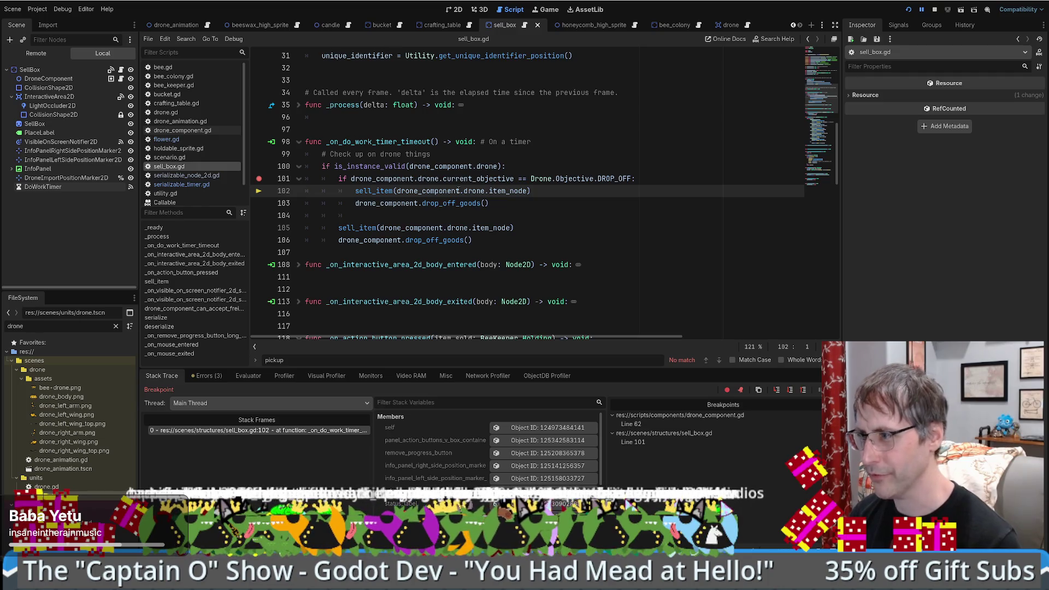
{"action": "left_click_drag", "start_coordinate": [395, 190], "coordinate": [527, 188]}
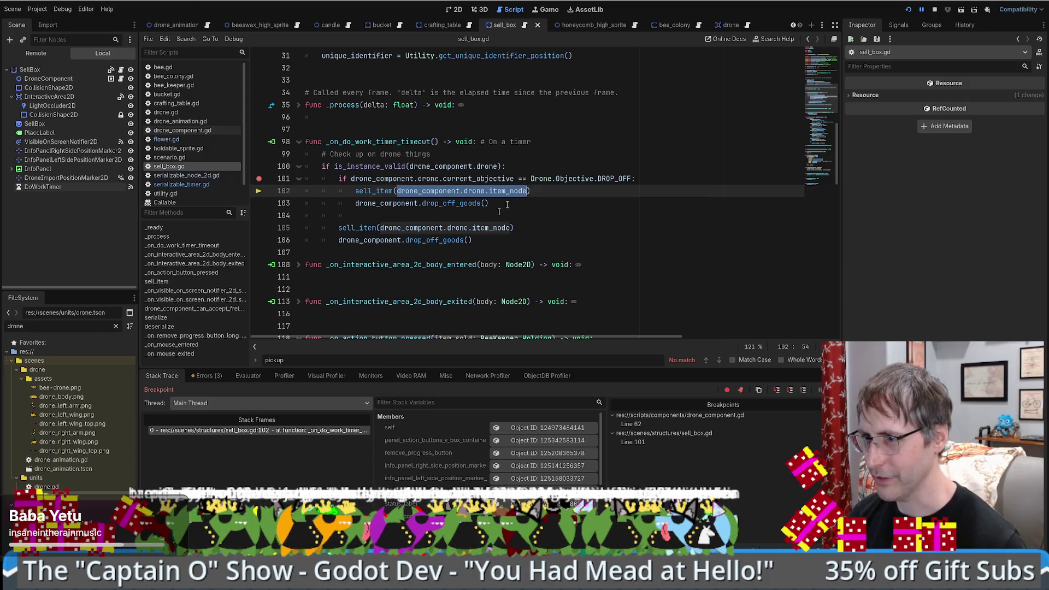
{"action": "left_click", "coordinate": [255, 376]}
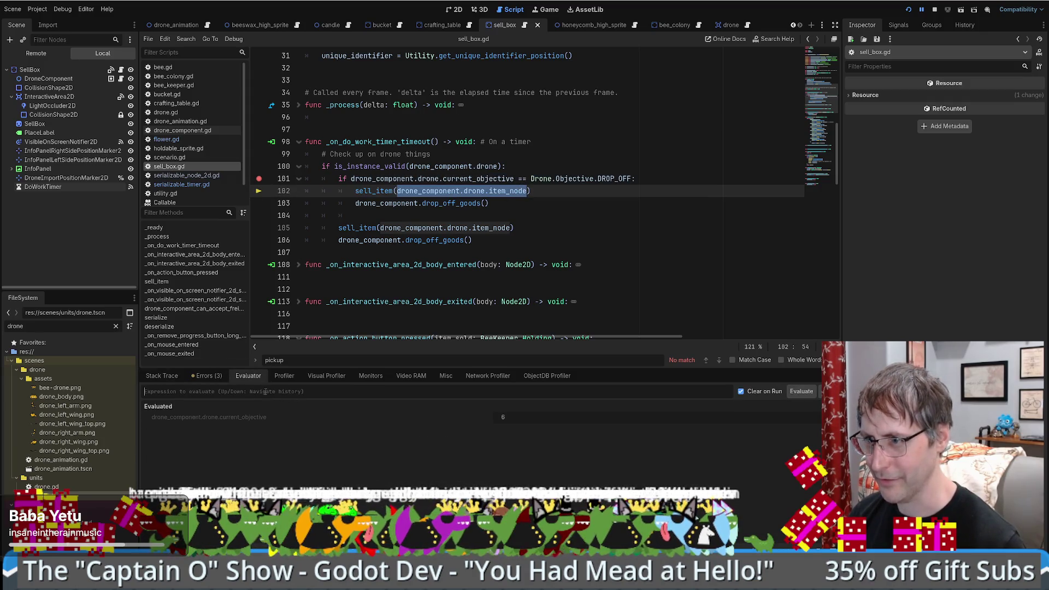
{"action": "key", "text": "ctrl+v"}
{"action": "left_click", "coordinate": [801, 391]}
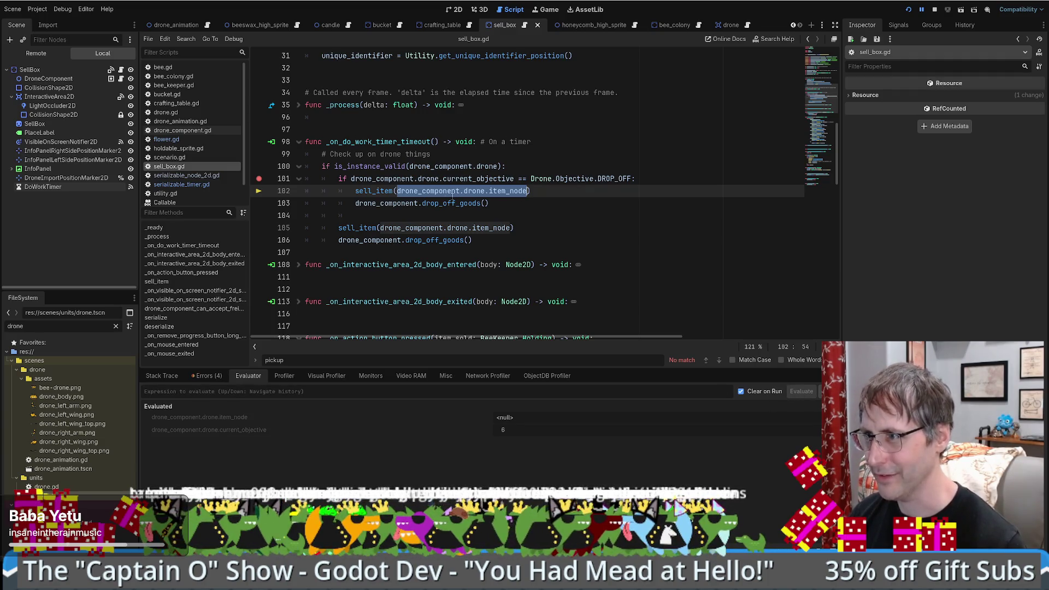
Step: Evaluate drone_component.drone, inspect the live drone's members, then stop the game
{"action": "left_click", "coordinate": [452, 193]}
{"action": "left_click_drag", "start_coordinate": [397, 191], "coordinate": [484, 191]}
{"action": "left_click", "coordinate": [289, 392]}
{"action": "key", "text": "ctrl+v"}
{"action": "left_click", "coordinate": [801, 392]}
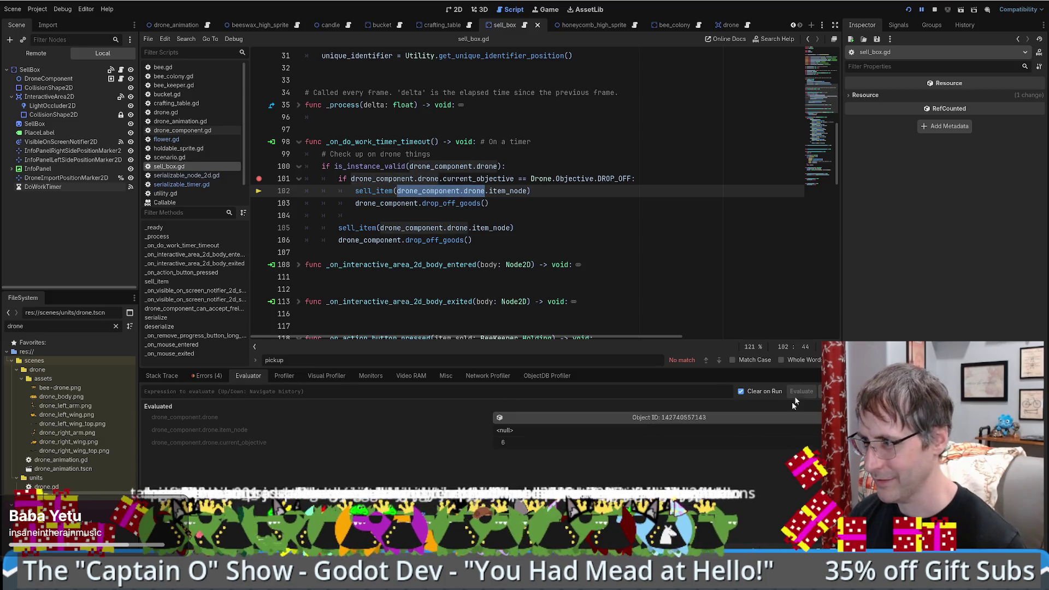
{"action": "left_click", "coordinate": [702, 418]}
{"action": "left_click", "coordinate": [553, 192]}
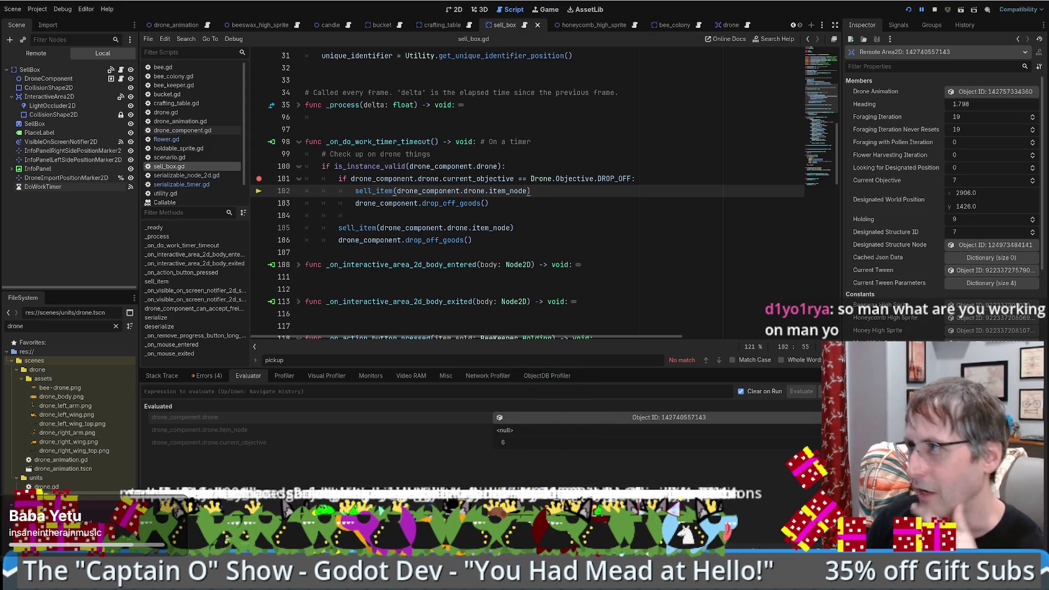
{"action": "left_click", "coordinate": [936, 10]}
{"action": "scroll", "coordinate": [348, 203], "scroll_direction": "down", "scroll_amount": 5}
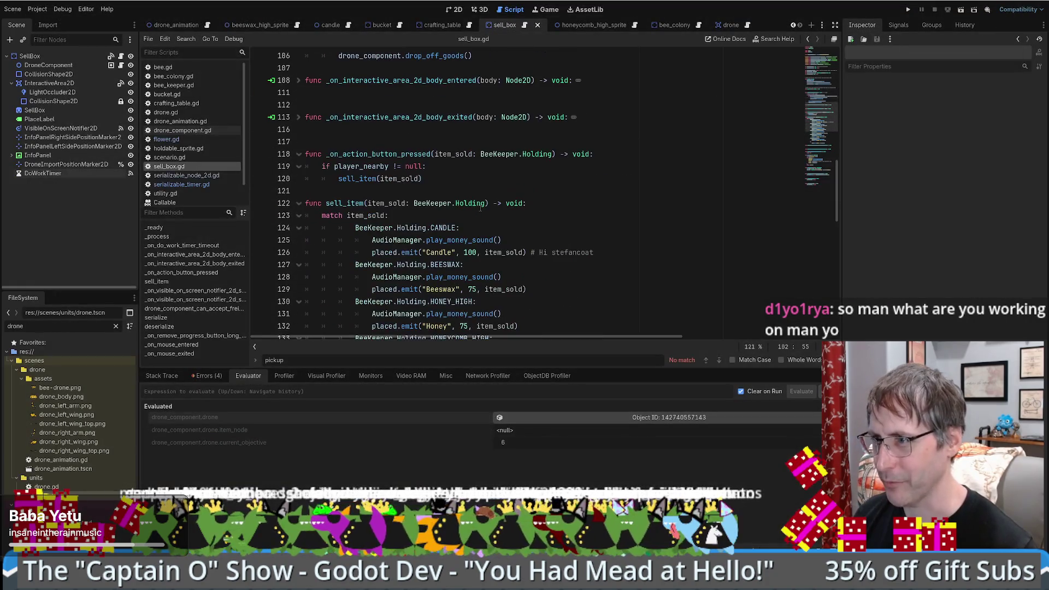
Step: Delete the duplicate sell_item and drop-off lines on 105–106 in sell_box.gd
{"action": "left_click", "coordinate": [347, 203]}
{"action": "double_click", "coordinate": [347, 203]}
{"action": "scroll", "coordinate": [355, 230], "scroll_direction": "up", "scroll_amount": 5}
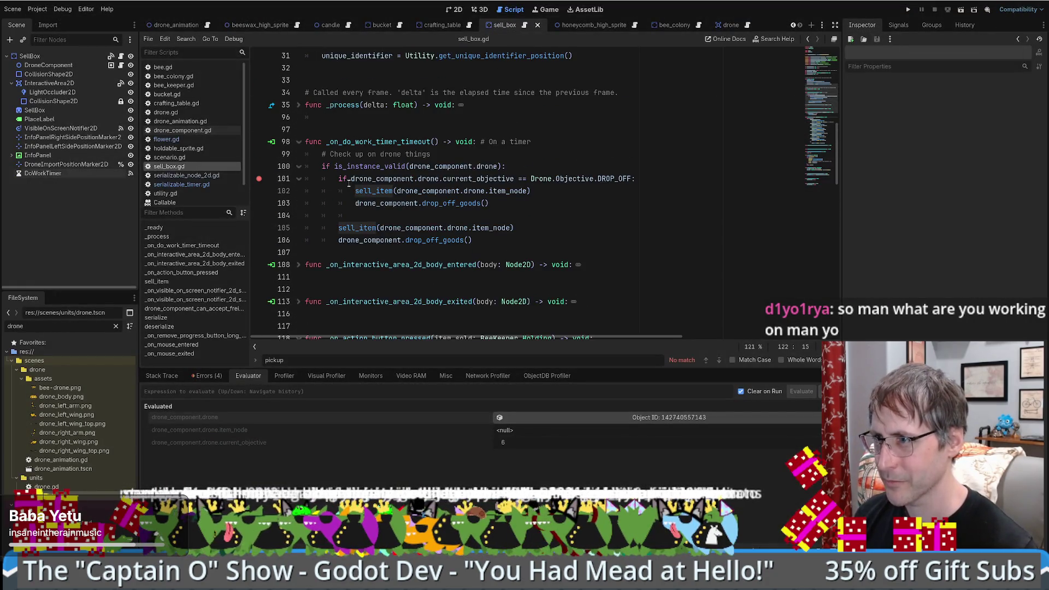
{"action": "left_click_drag", "start_coordinate": [474, 240], "coordinate": [520, 221]}
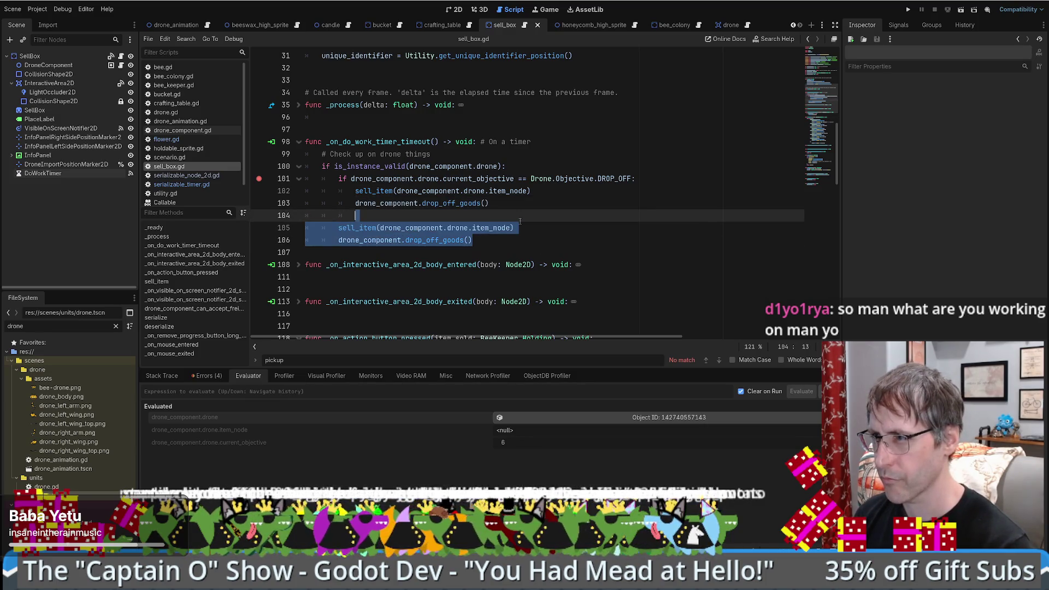
{"action": "key", "text": "BackSpace"}
Step: Add a new sell_item( line below the drop-off check and jump to drone's definition
{"action": "left_click", "coordinate": [643, 179]}
{"action": "key", "text": "Return"}
{"action": "type", "text": "sell_item"}
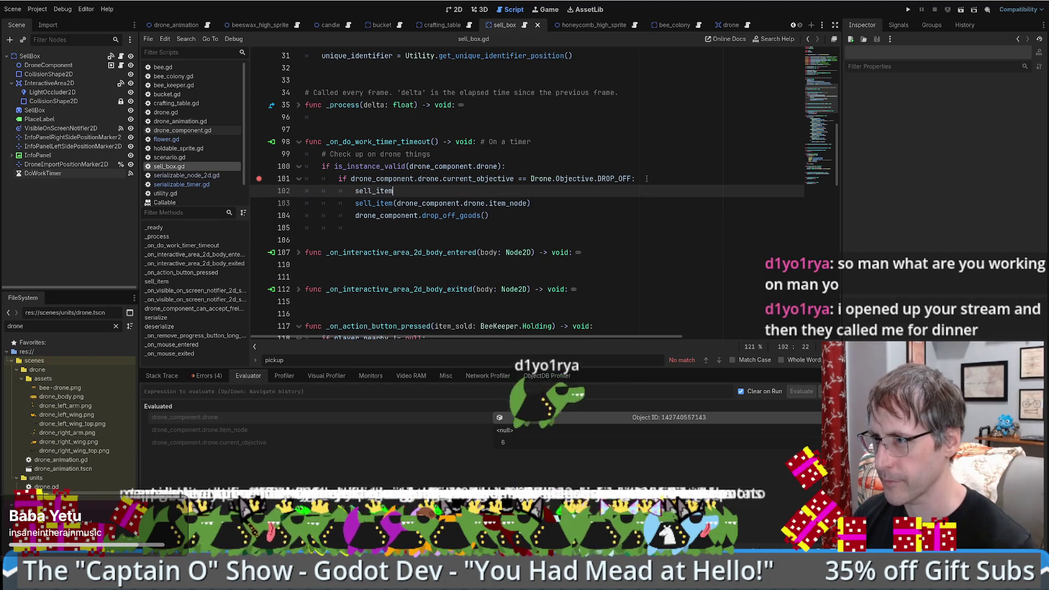
{"action": "type", "text": "("}
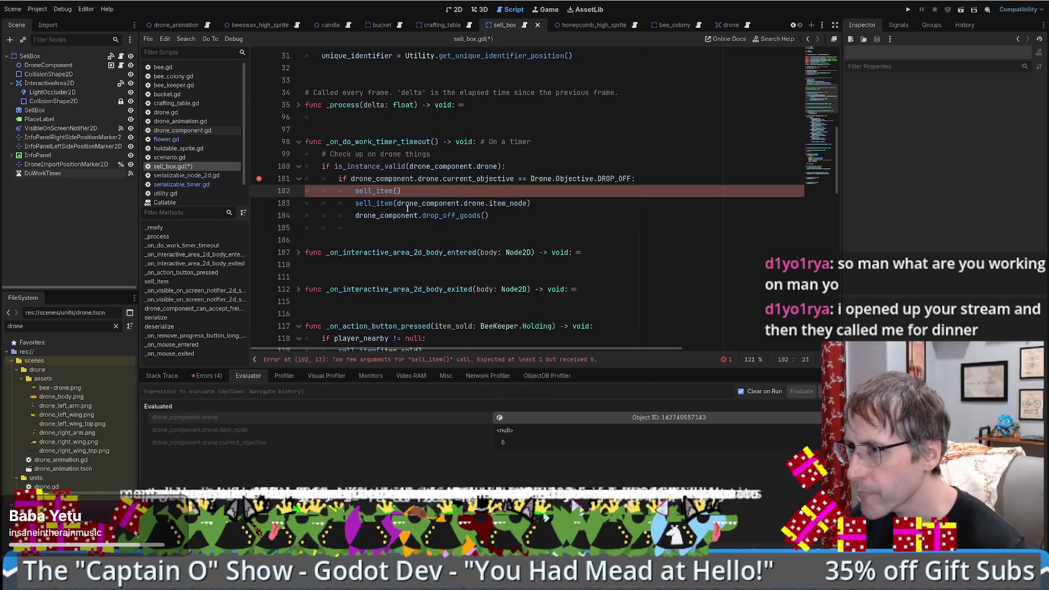
{"action": "left_click", "coordinate": [509, 204]}
{"action": "left_click", "coordinate": [466, 209], "text": "ctrl"}
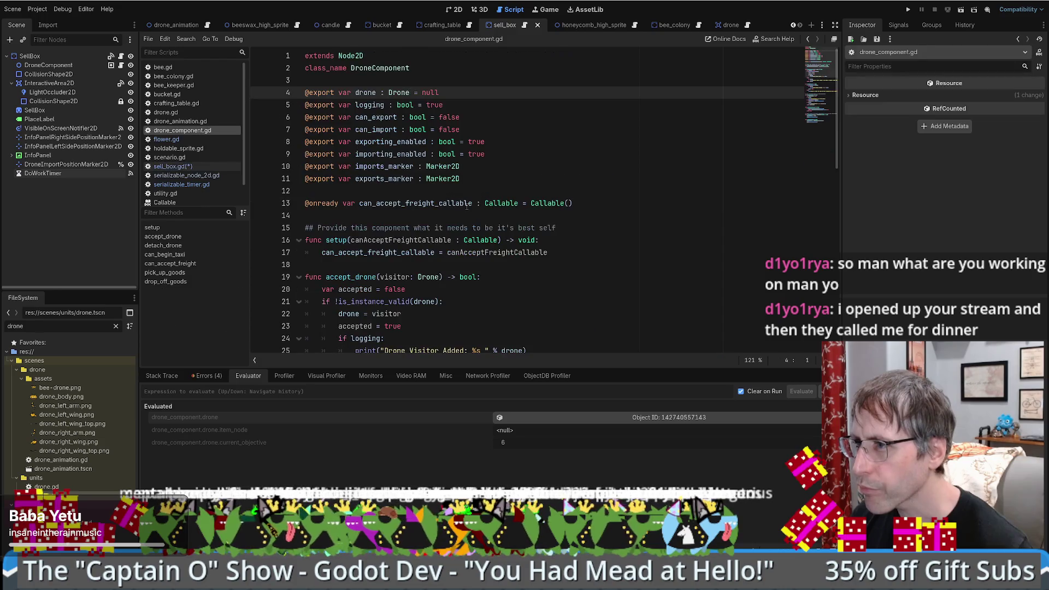
Step: Open the drone scene and its drone.gd script
{"action": "key", "text": "alt+Left"}
{"action": "key", "text": "alt+Right"}
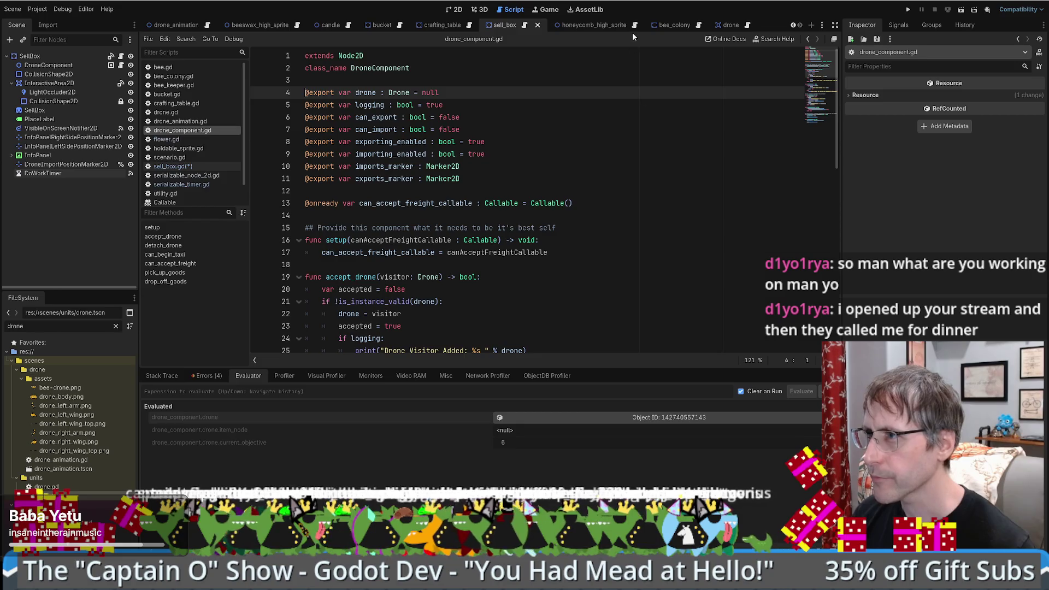
{"action": "left_click", "coordinate": [726, 27]}
{"action": "left_click", "coordinate": [732, 25]}
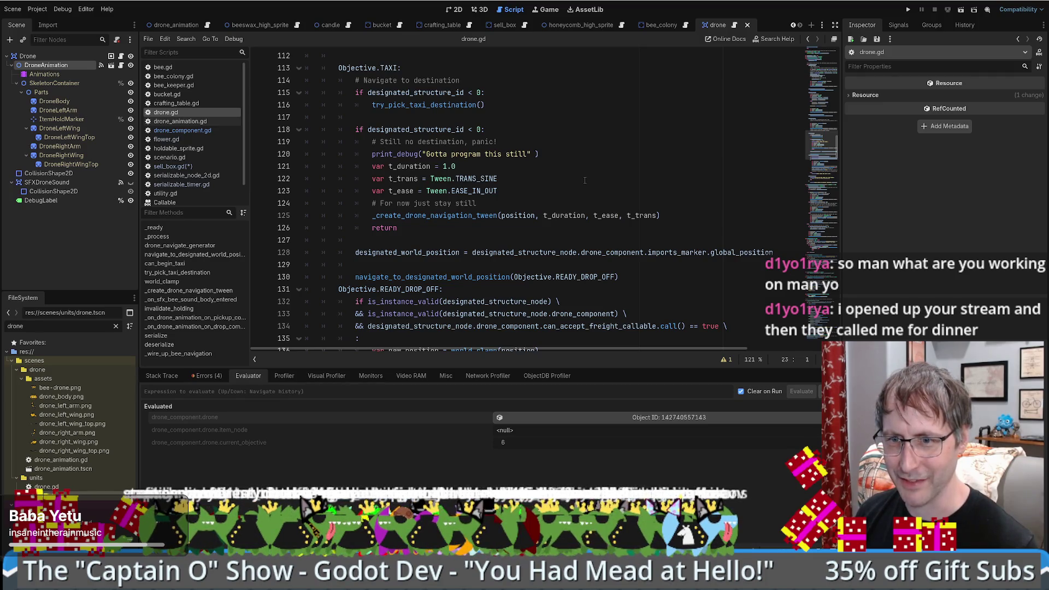
Step: Find and select the holding variable in drone.gd, then navigate back to sell_box.gd
{"action": "scroll", "coordinate": [581, 215], "scroll_direction": "down", "scroll_amount": 7}
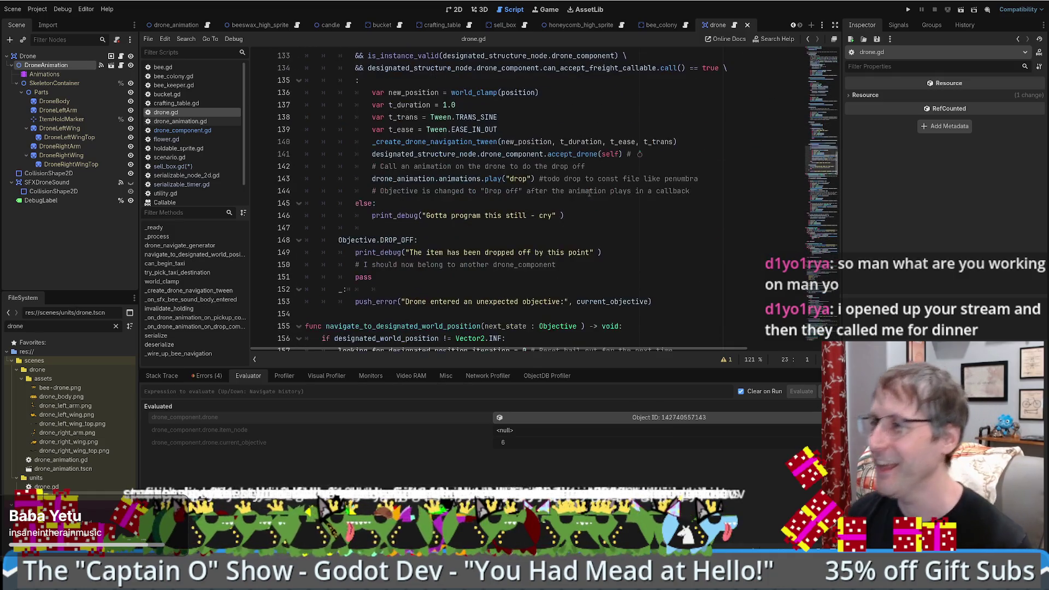
{"action": "scroll", "coordinate": [563, 192], "scroll_direction": "down", "scroll_amount": 4}
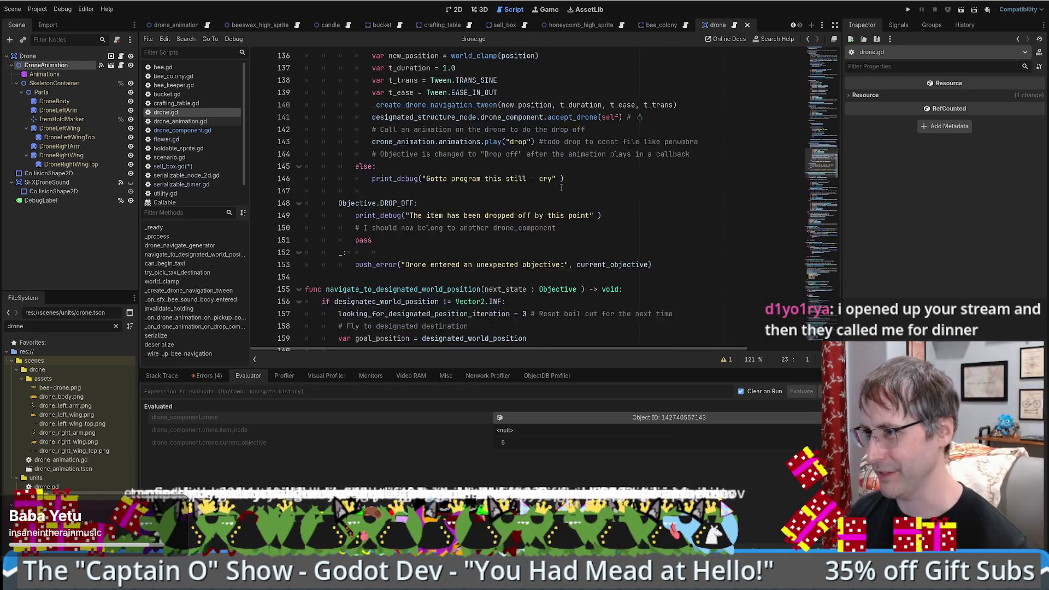
{"action": "scroll", "coordinate": [568, 193], "scroll_direction": "up", "scroll_amount": 3}
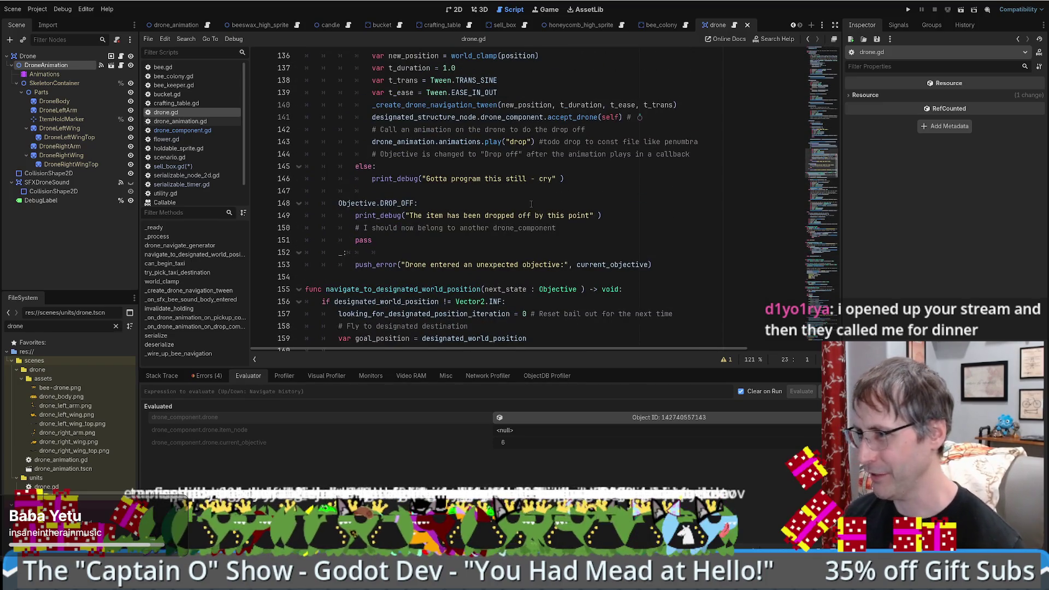
{"action": "scroll", "coordinate": [568, 193], "scroll_direction": "up", "scroll_amount": 12}
{"action": "scroll", "coordinate": [545, 233], "scroll_direction": "up", "scroll_amount": 9}
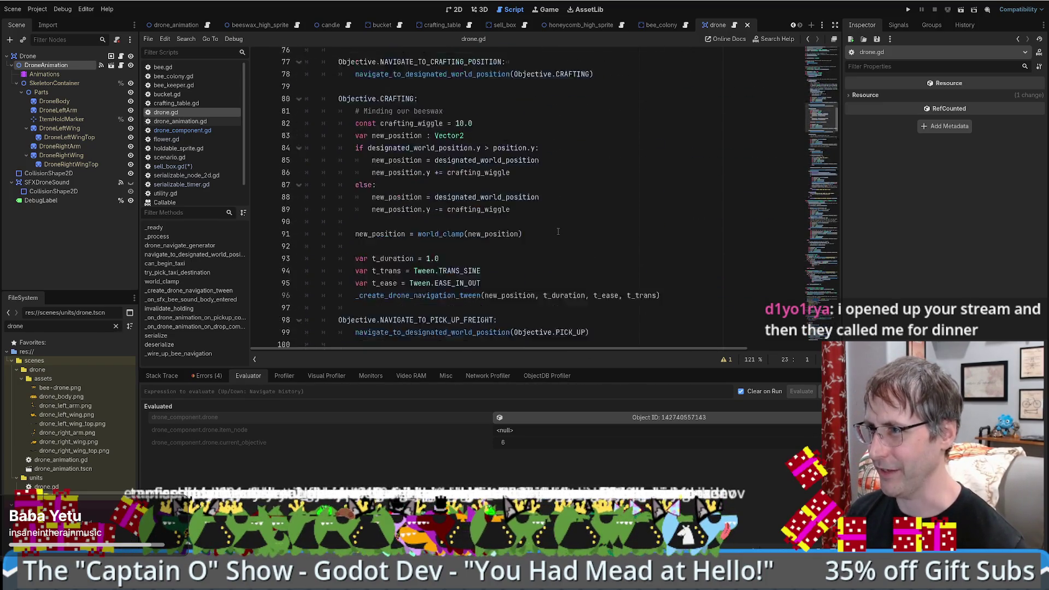
{"action": "scroll", "coordinate": [542, 229], "scroll_direction": "down", "scroll_amount": 15}
{"action": "scroll", "coordinate": [542, 229], "scroll_direction": "down", "scroll_amount": 20}
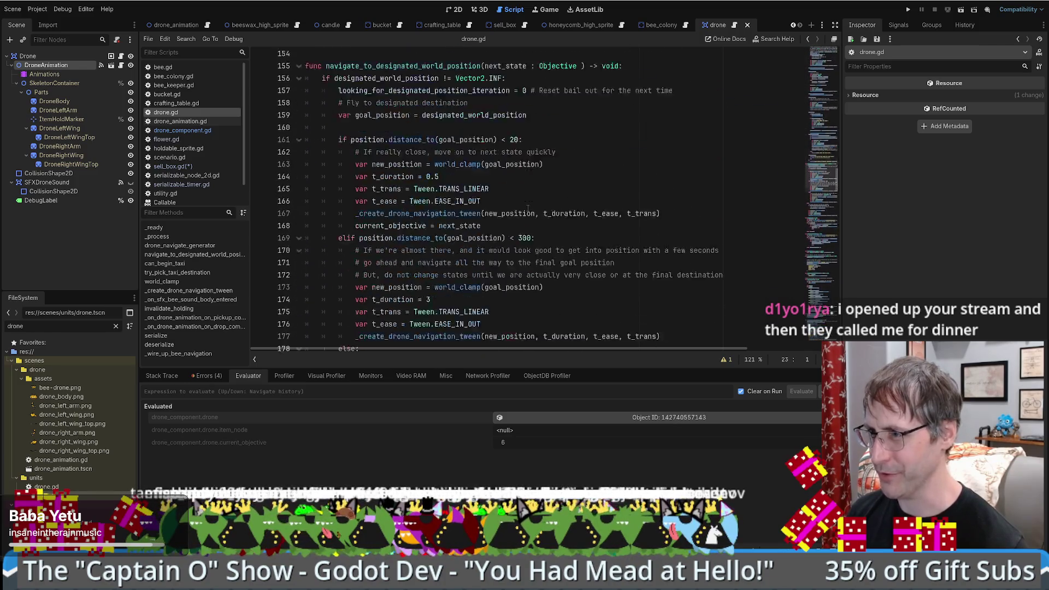
{"action": "scroll", "coordinate": [527, 214], "scroll_direction": "down", "scroll_amount": 8}
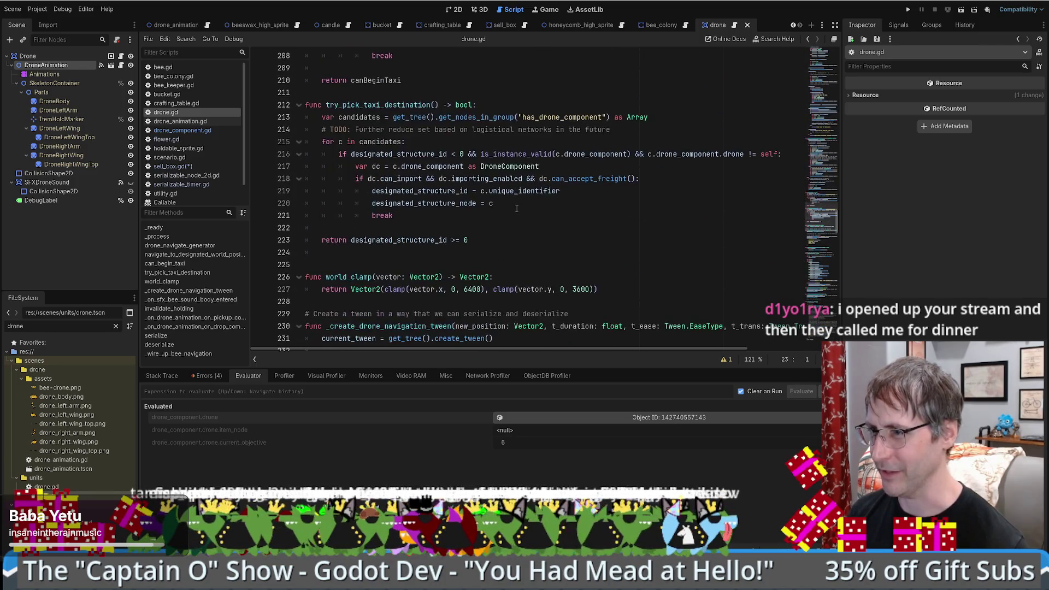
{"action": "scroll", "coordinate": [520, 209], "scroll_direction": "up", "scroll_amount": 20}
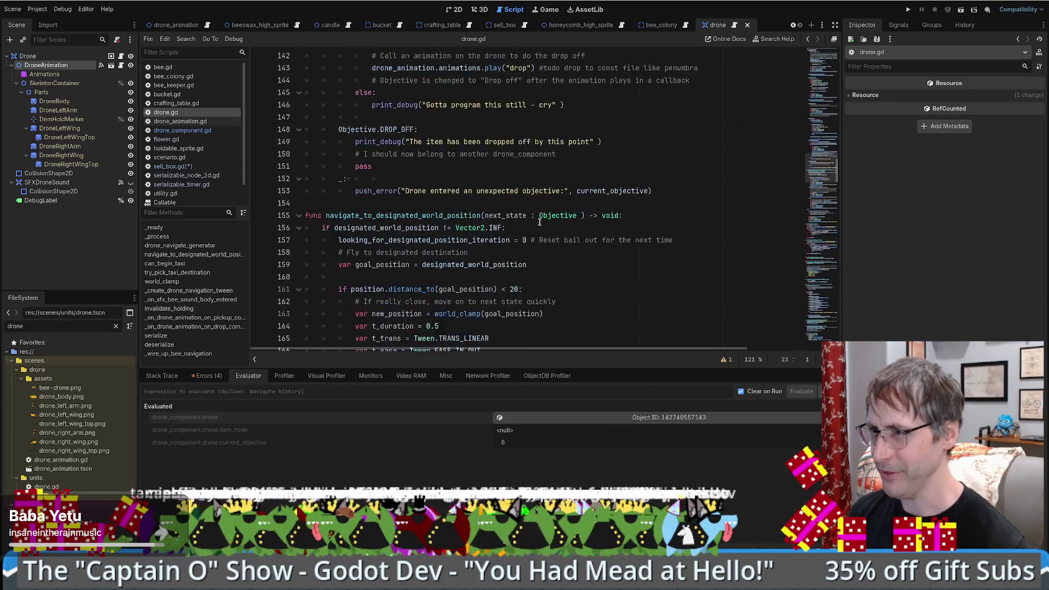
{"action": "scroll", "coordinate": [549, 217], "scroll_direction": "up", "scroll_amount": 20}
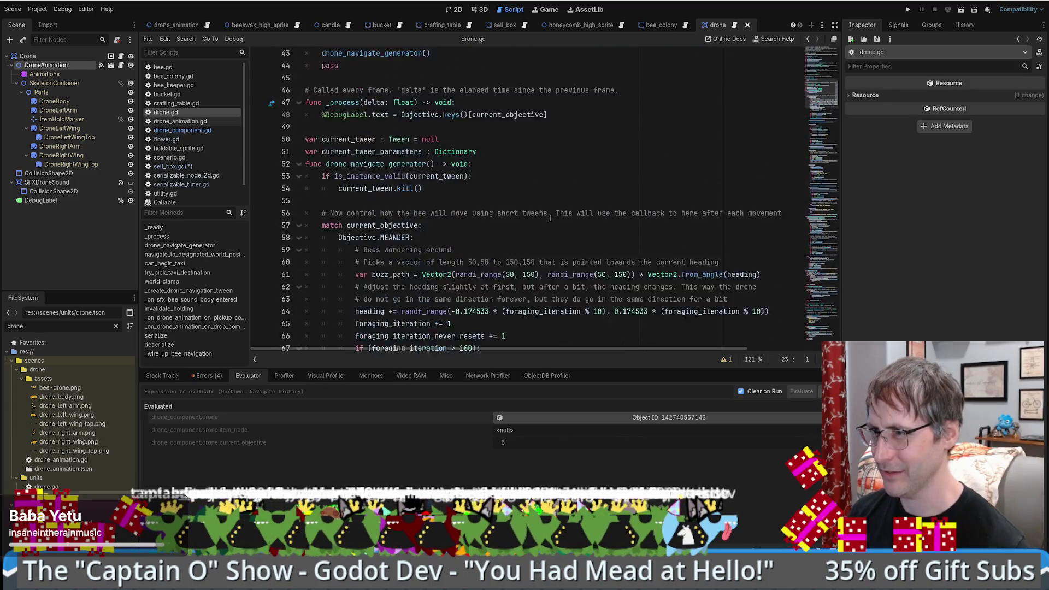
{"action": "scroll", "coordinate": [550, 220], "scroll_direction": "down", "scroll_amount": 1}
{"action": "scroll", "coordinate": [760, 164], "scroll_direction": "up", "scroll_amount": 7}
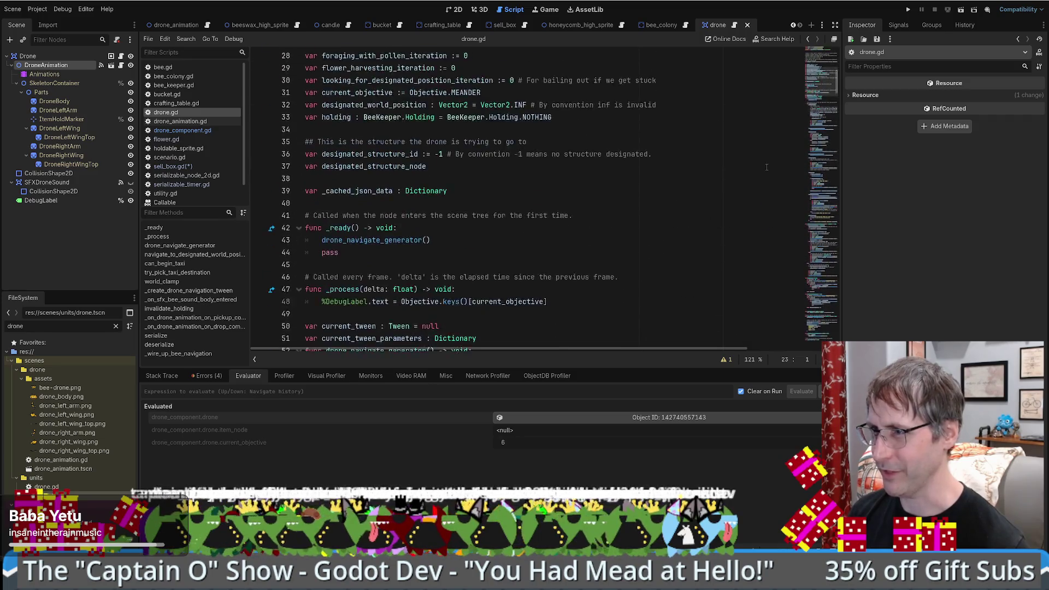
{"action": "scroll", "coordinate": [761, 164], "scroll_direction": "up", "scroll_amount": 2}
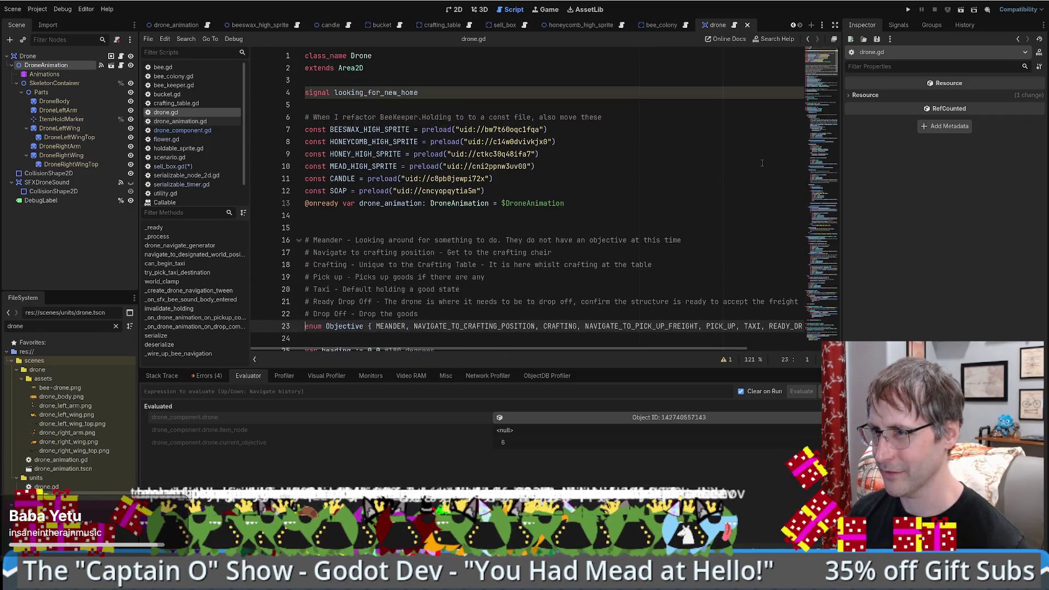
{"action": "scroll", "coordinate": [501, 170], "scroll_direction": "down", "scroll_amount": 6}
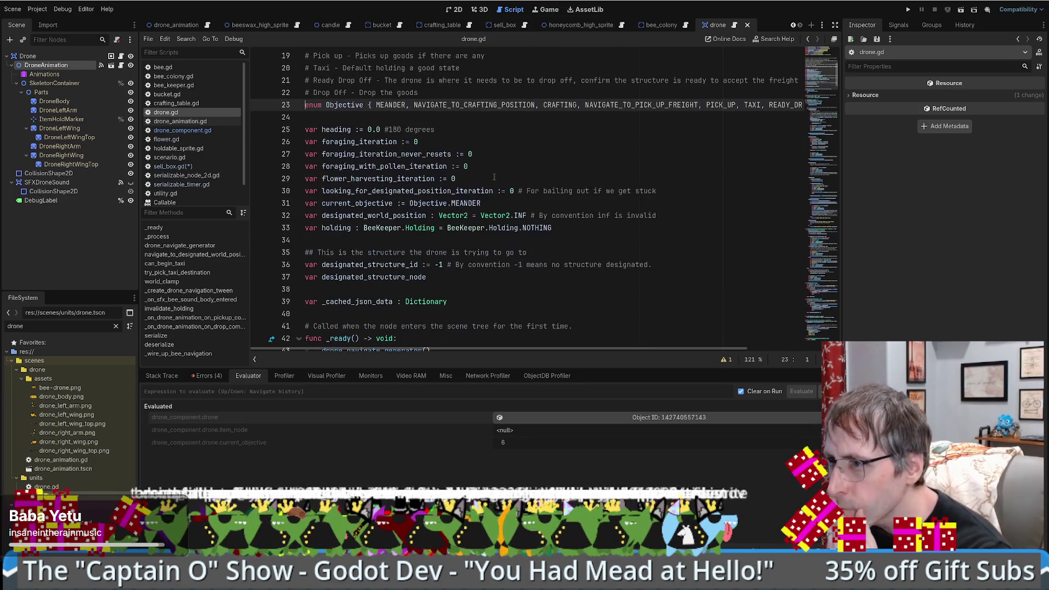
{"action": "double_click", "coordinate": [336, 227]}
{"action": "key", "text": "ctrl+c"}
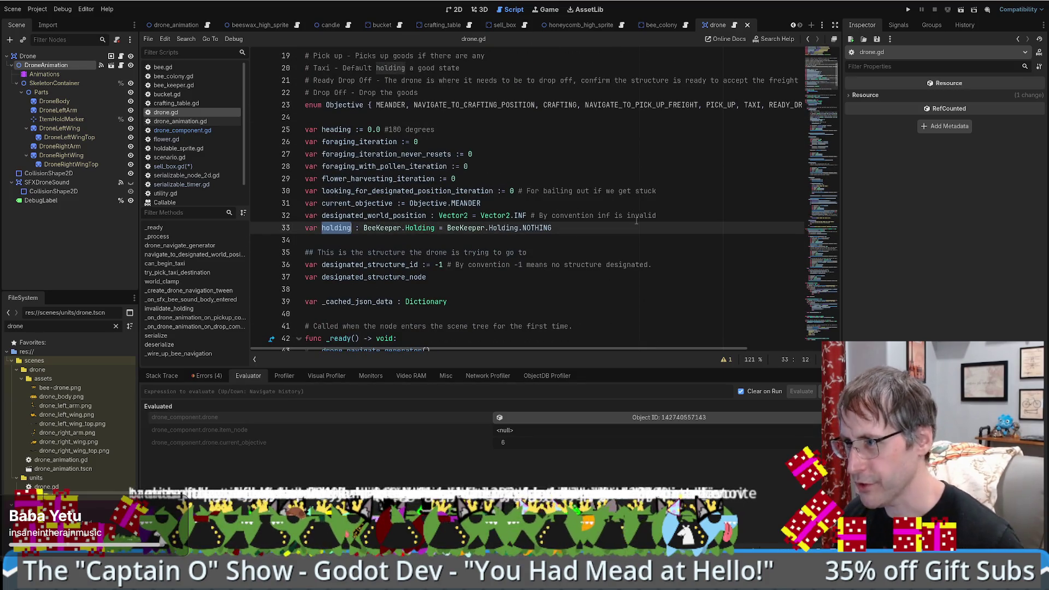
{"action": "key", "text": "alt+Left"}
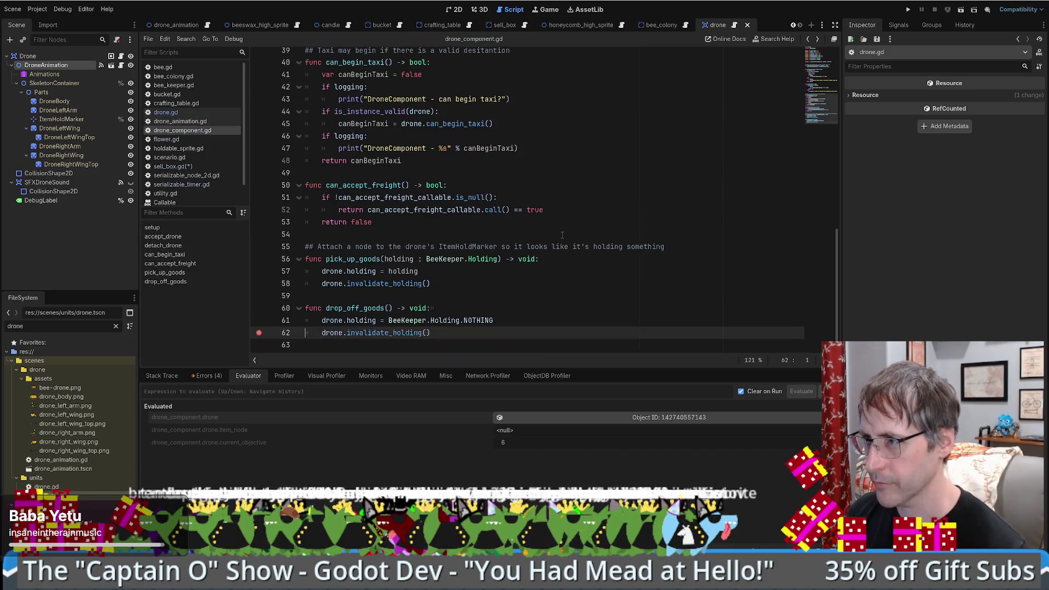
{"action": "key", "text": "alt+Left"}
{"action": "key", "text": "alt+Left"}
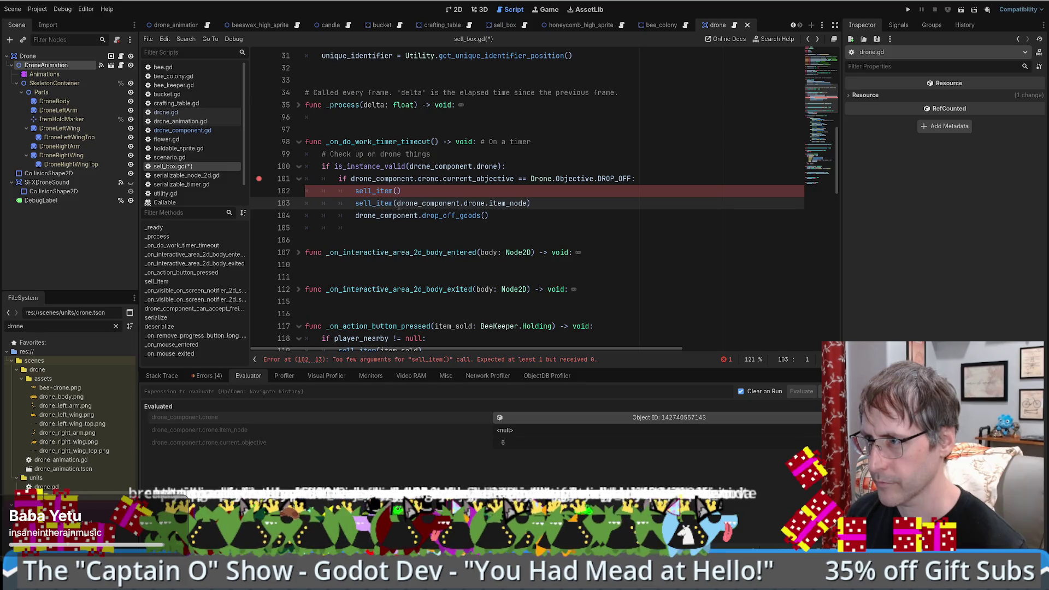
Step: Pass holding into line 102's sell_item call and delete the stray sell_item() on line 103
{"action": "double_click", "coordinate": [498, 202]}
{"action": "key", "text": "ctrl+v"}
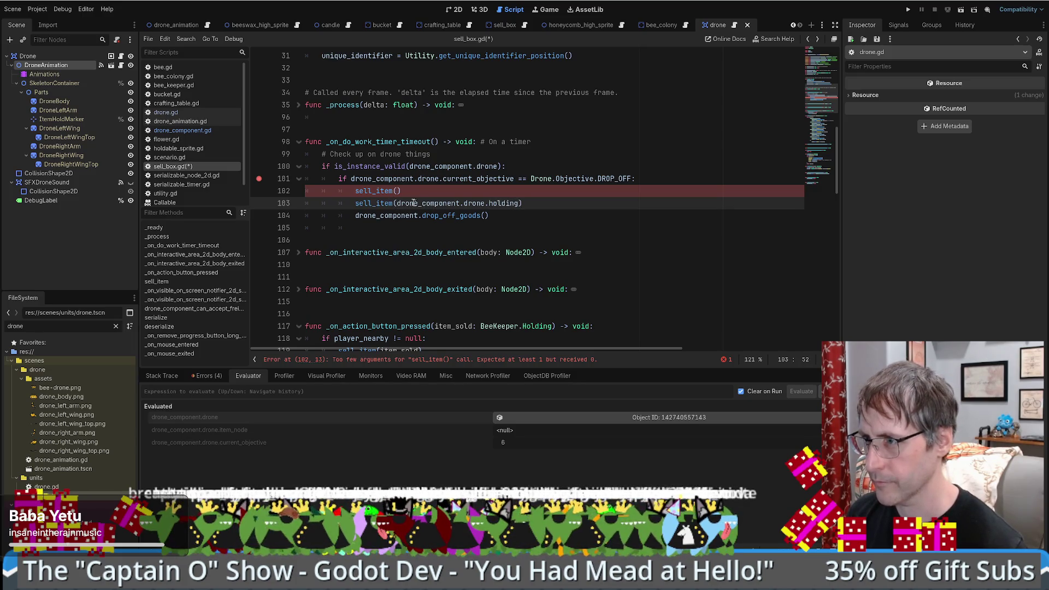
{"action": "key", "text": "ctrl+shift+Left"}
{"action": "key", "text": "ctrl+shift+Left"}
{"action": "key", "text": "ctrl+shift+Left"}
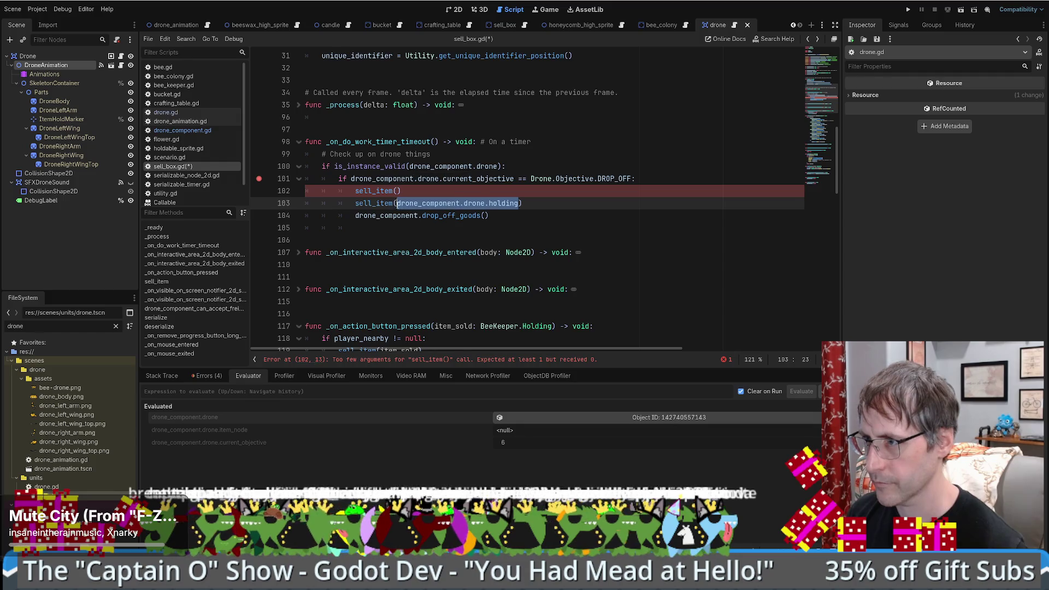
{"action": "key", "text": "ctrl+x"}
{"action": "key", "text": "Up"}
{"action": "key", "text": "ctrl+v"}
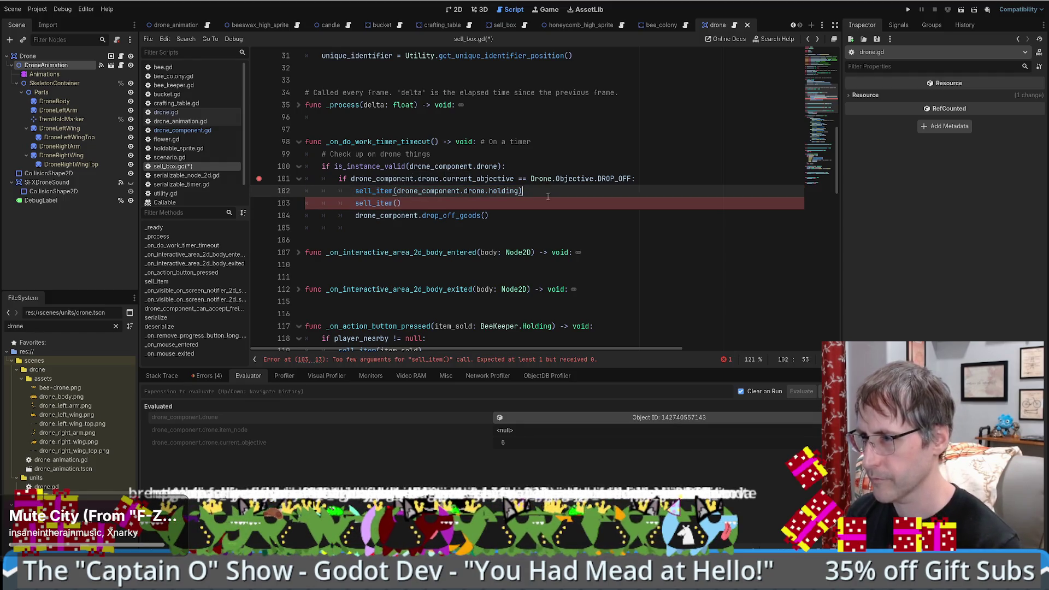
{"action": "key", "text": "shift+Down"}
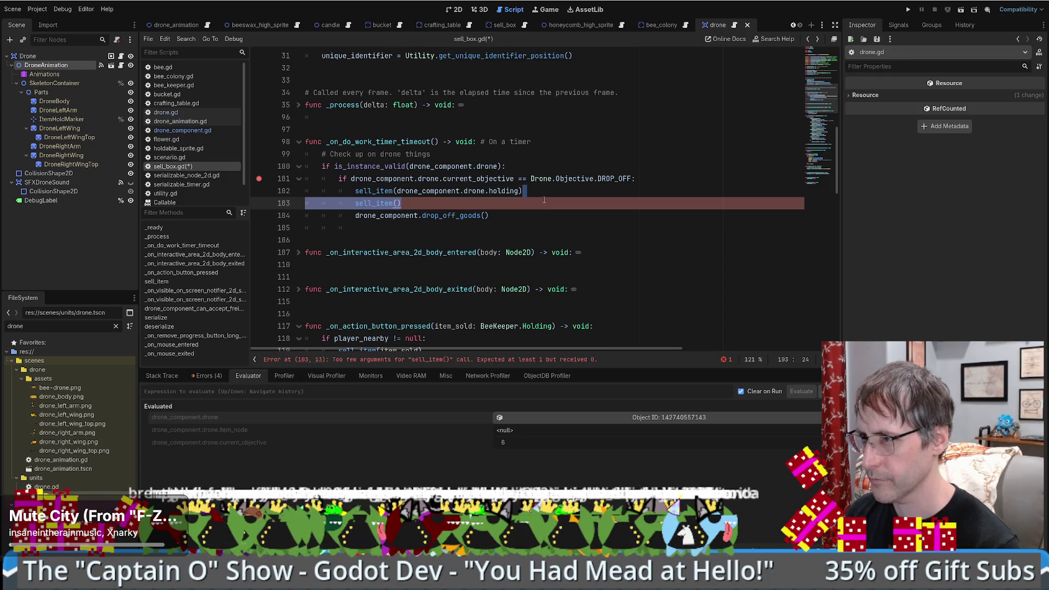
{"action": "key", "text": "BackSpace"}
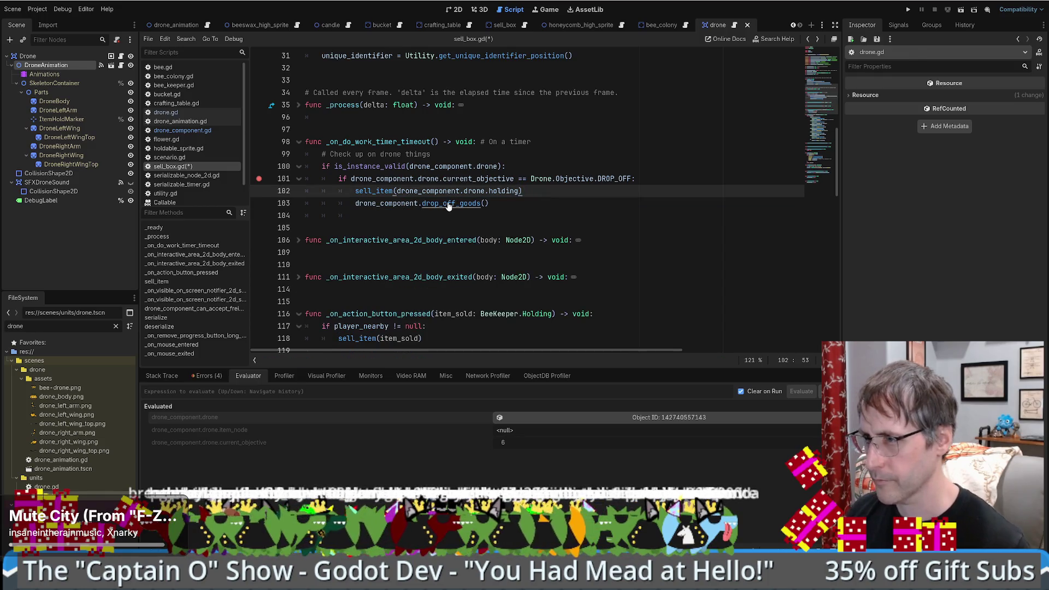
Step: Comment out the DROP_OFF objective check on line 101 and un-indent lines 102–103
{"action": "left_click", "coordinate": [449, 203], "text": "ctrl"}
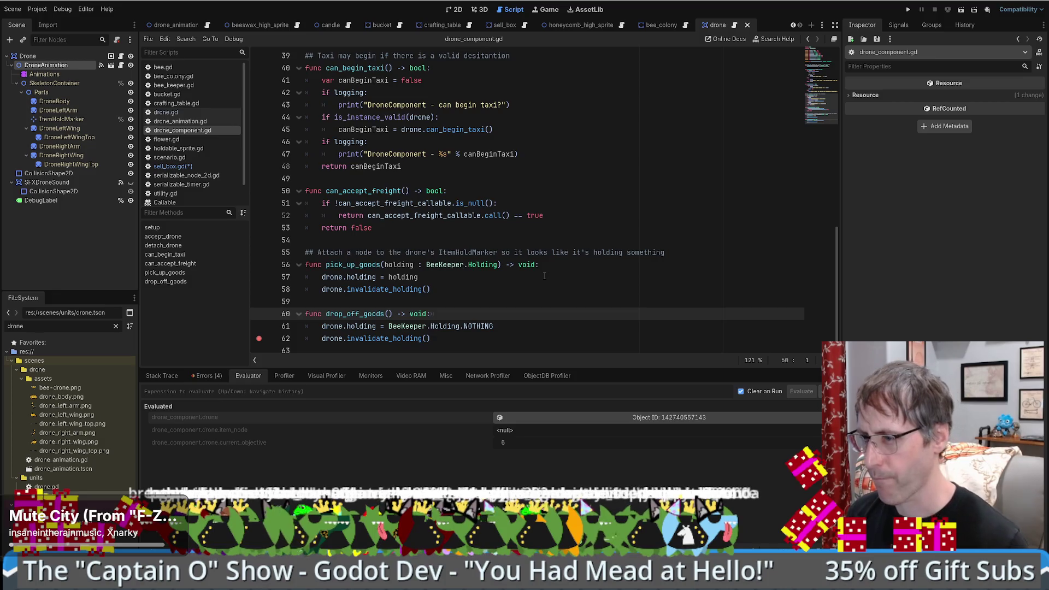
{"action": "key", "text": "alt+Left"}
{"action": "key", "text": "alt+Left"}
{"action": "key", "text": "alt+Left"}
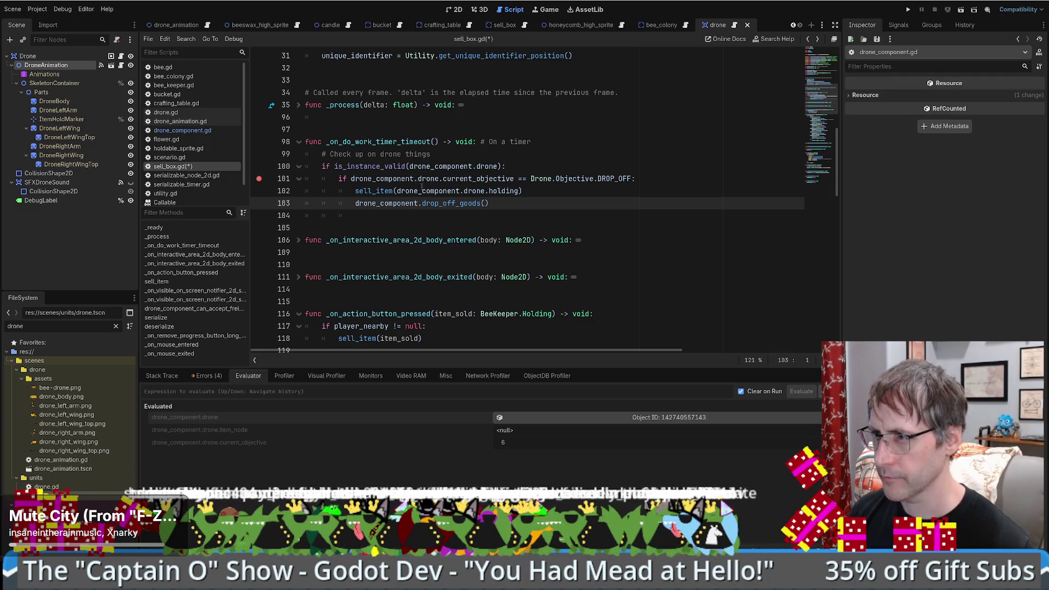
{"action": "left_click", "coordinate": [338, 179]}
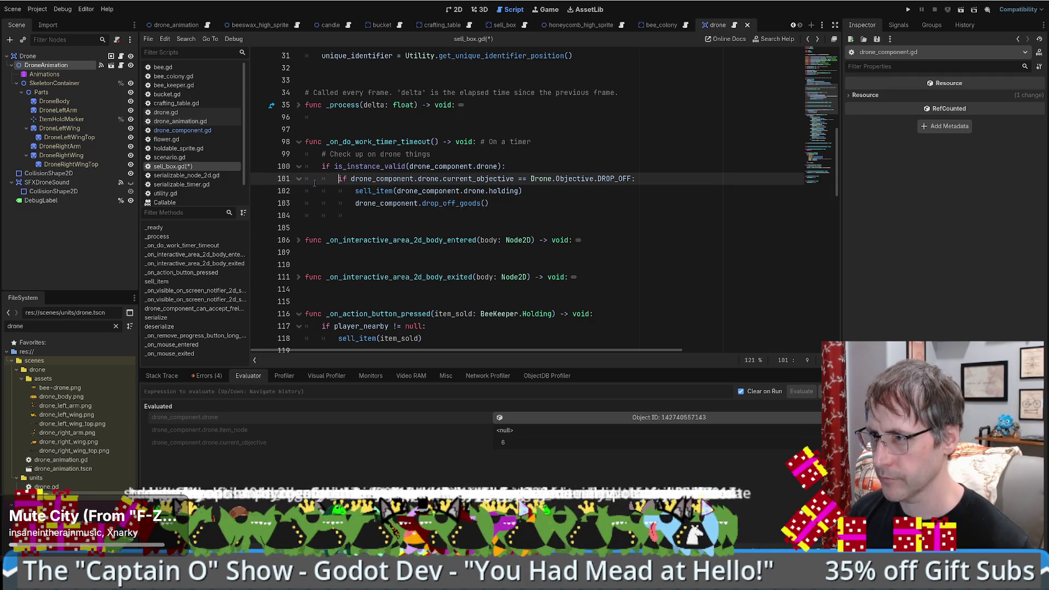
{"action": "key", "text": "ctrl+k"}
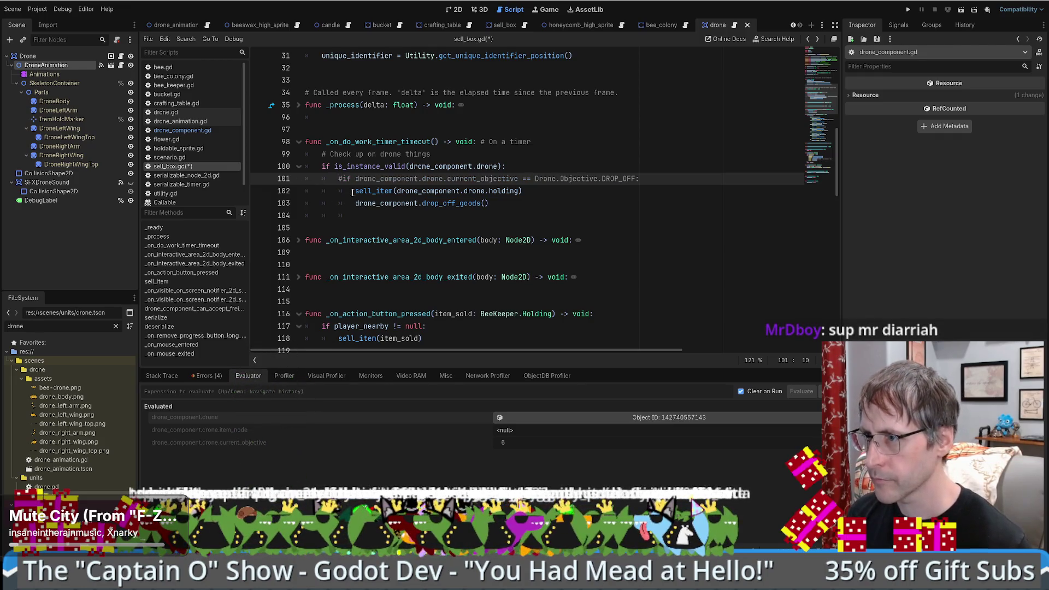
{"action": "left_click_drag", "start_coordinate": [355, 190], "coordinate": [490, 203]}
{"action": "key", "text": "shift+Tab"}
Step: Review the sell_item definition, then save sell_box.gd and run the project
{"action": "left_click", "coordinate": [357, 192], "text": "ctrl"}
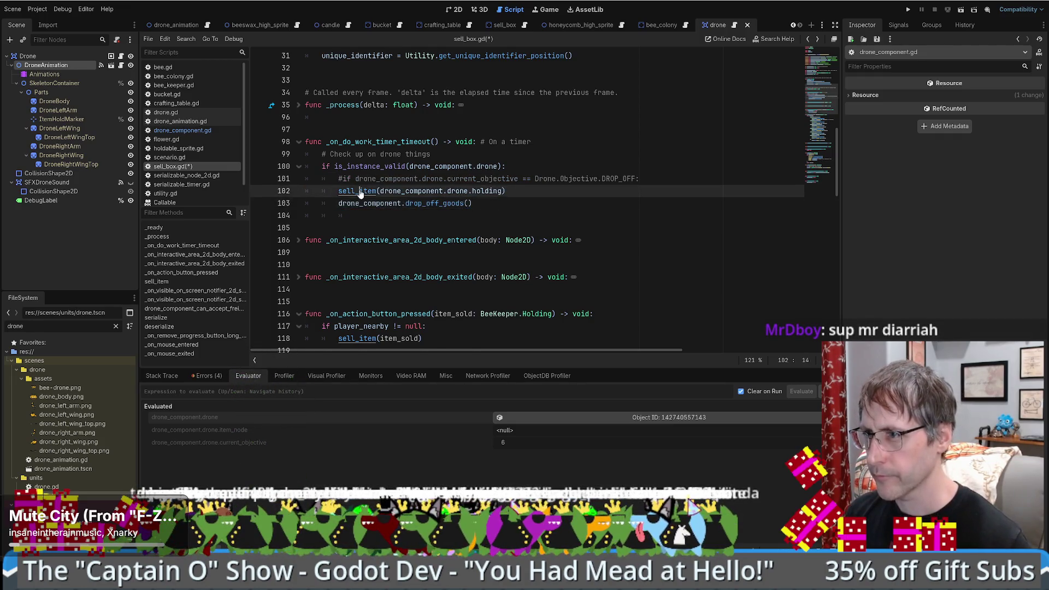
{"action": "scroll", "coordinate": [535, 263], "scroll_direction": "down", "scroll_amount": 6}
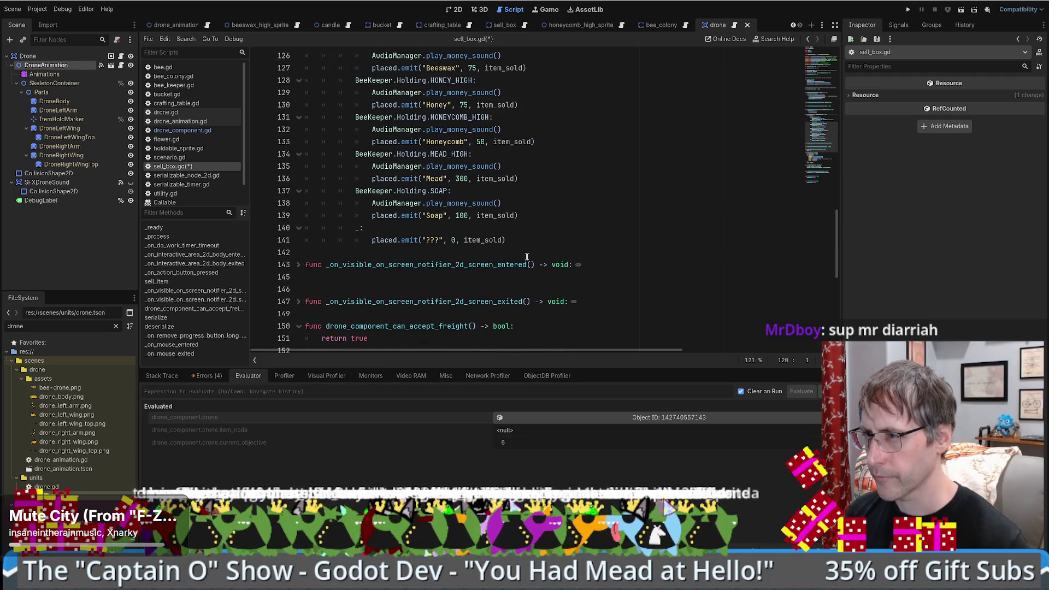
{"action": "scroll", "coordinate": [526, 257], "scroll_direction": "up", "scroll_amount": 4}
{"action": "key", "text": "alt+Left"}
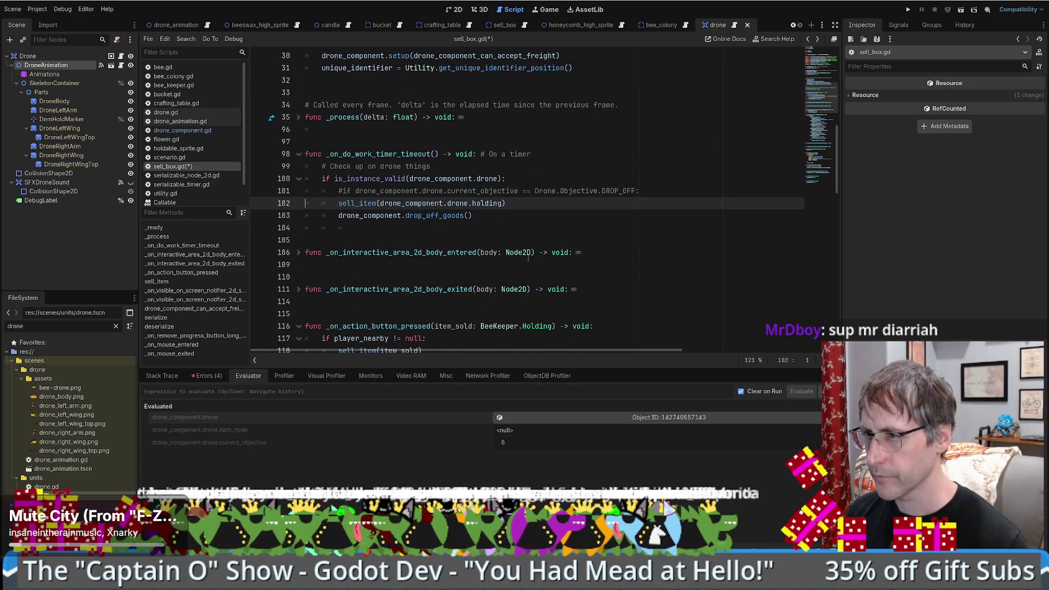
{"action": "key", "text": "ctrl+s"}
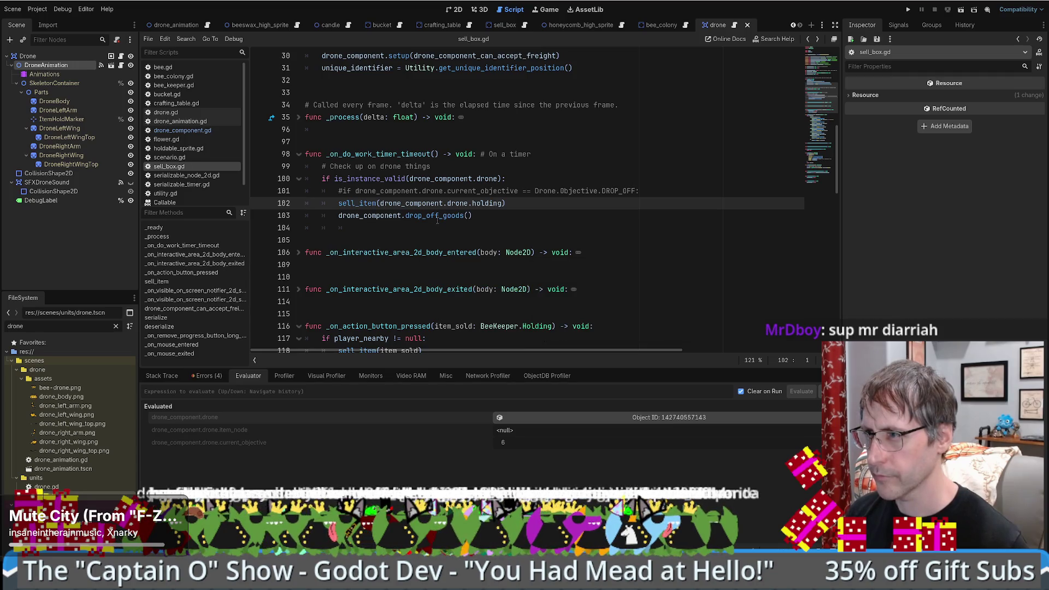
{"action": "left_click", "coordinate": [908, 9]}
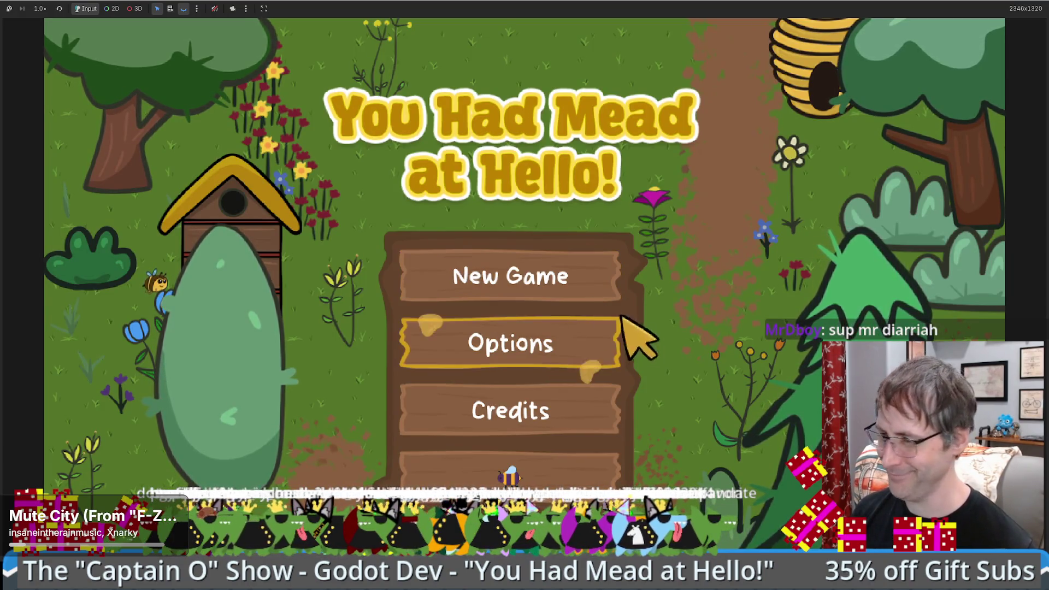
Step: Start a new game, place a Human Made Bee Hive, and take its honeycomb
{"action": "left_click", "coordinate": [524, 469]}
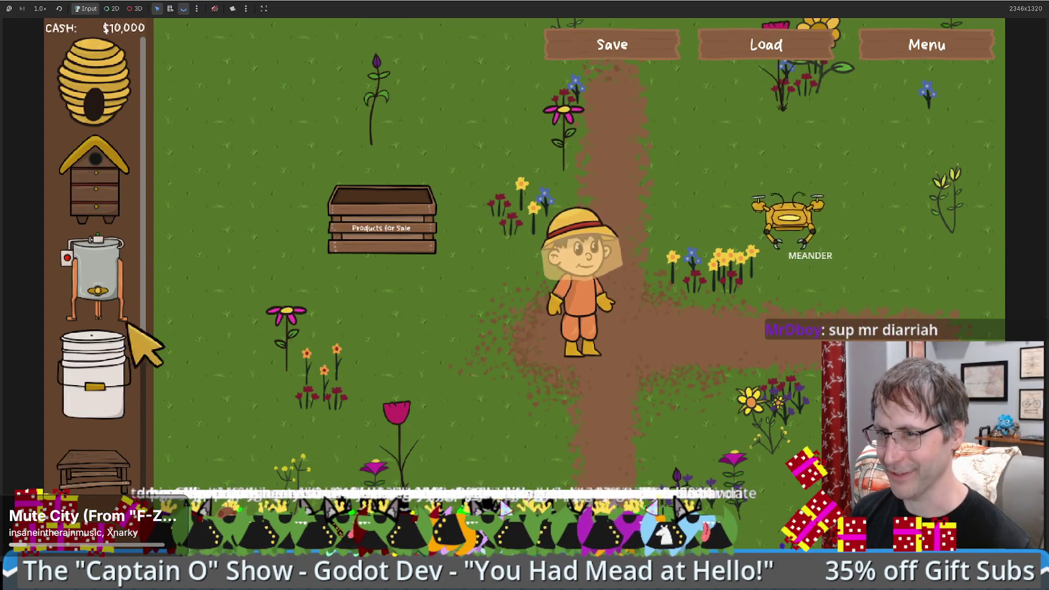
{"action": "key", "text": "d"}
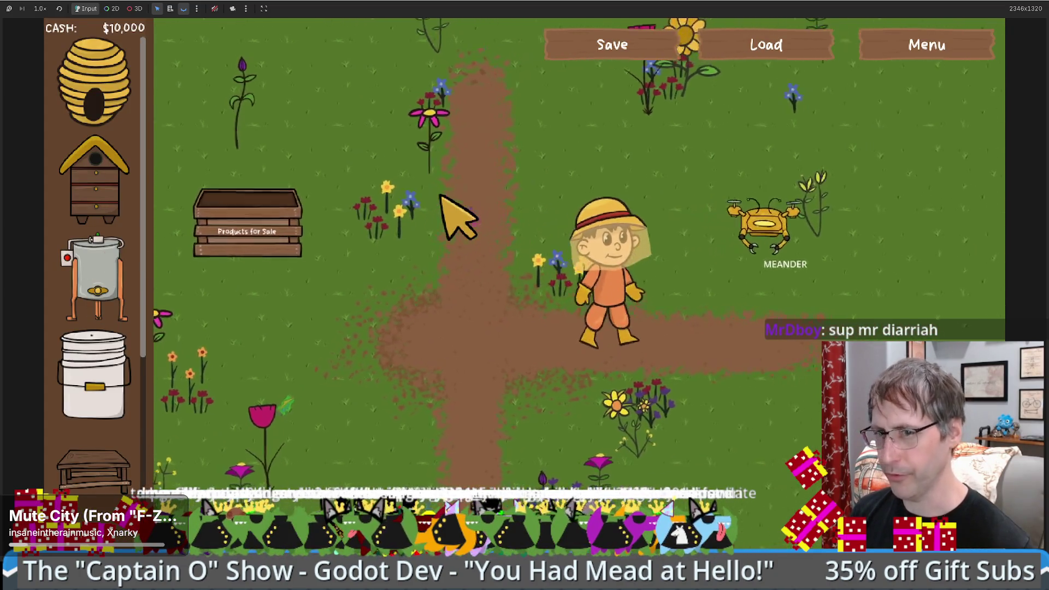
{"action": "key", "text": "w"}
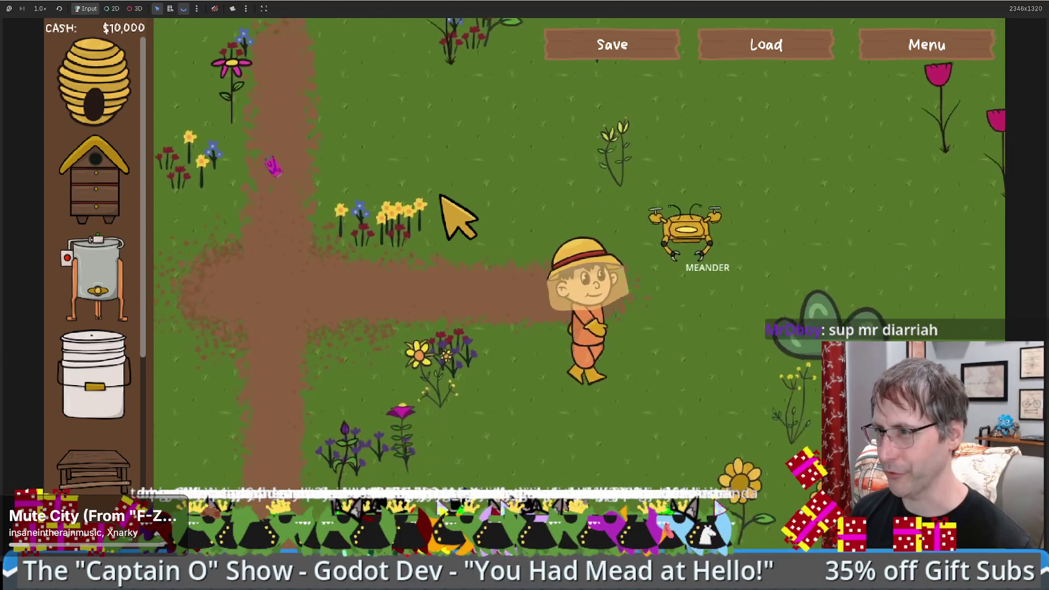
{"action": "key", "text": "2"}
{"action": "left_click_drag", "start_coordinate": [516, 219], "coordinate": [634, 205]}
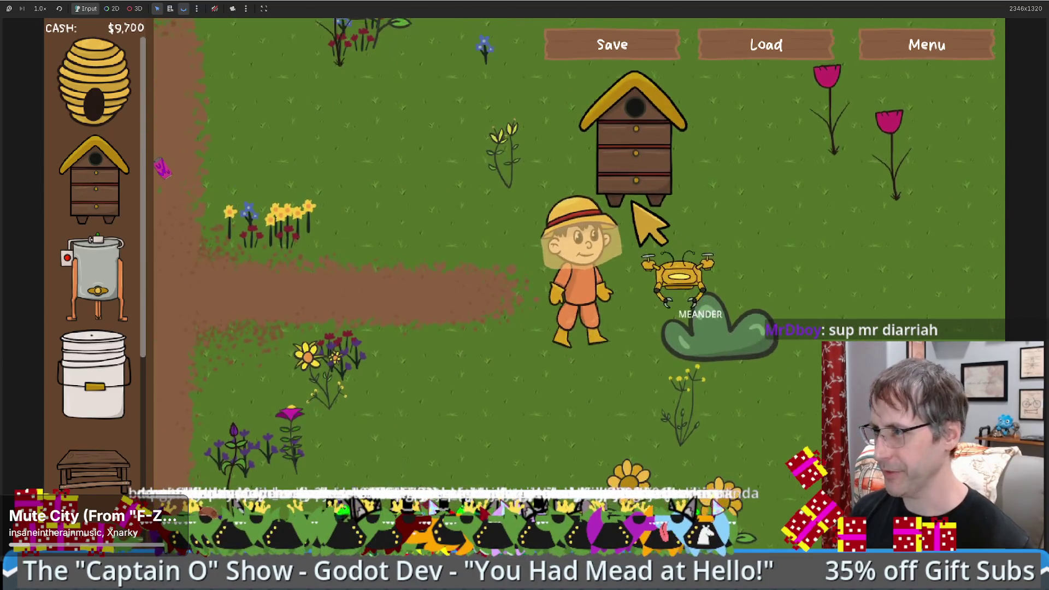
{"action": "key", "text": "w"}
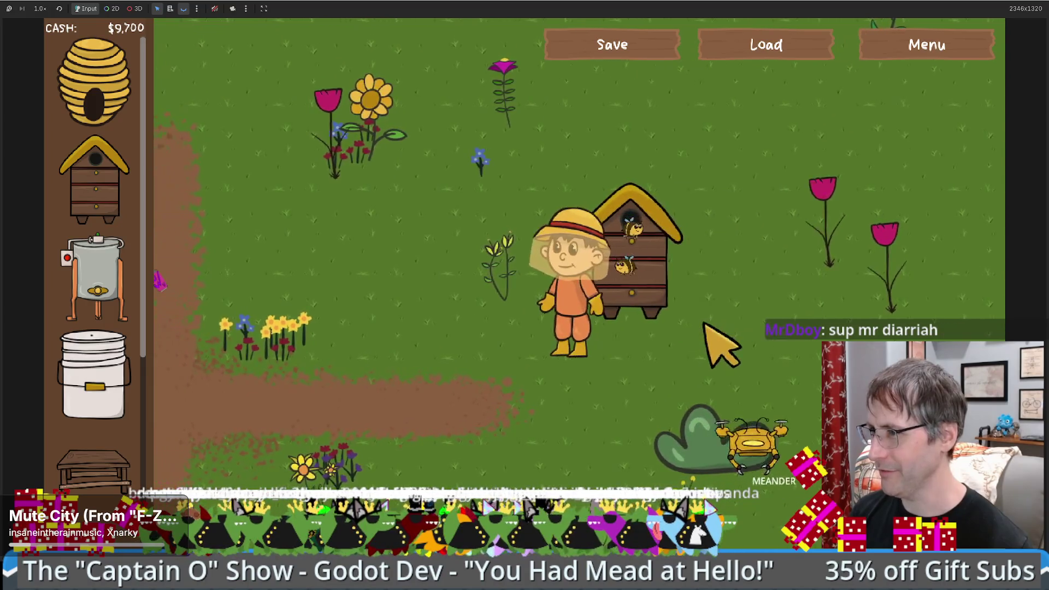
{"action": "left_click", "coordinate": [756, 331]}
Step: Place a Honey Extractor beside the path and take its goods
{"action": "key", "text": "s"}
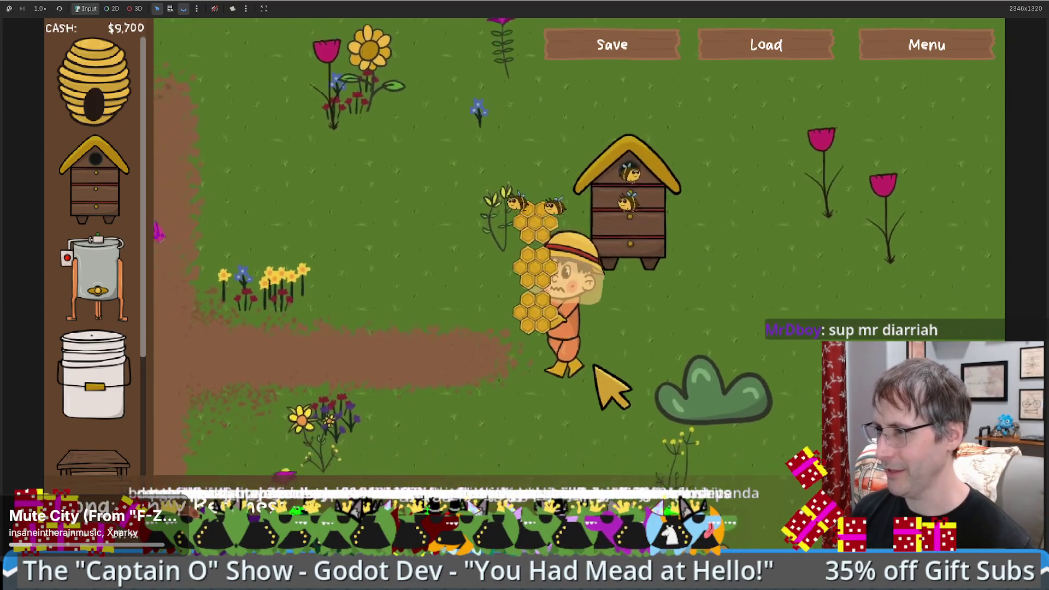
{"action": "mouse_move", "coordinate": [117, 281]}
{"action": "left_mouse_down"}
{"action": "mouse_move", "coordinate": [438, 323]}
{"action": "mouse_move", "coordinate": [418, 350]}
{"action": "left_mouse_up"}
{"action": "key", "text": "w"}
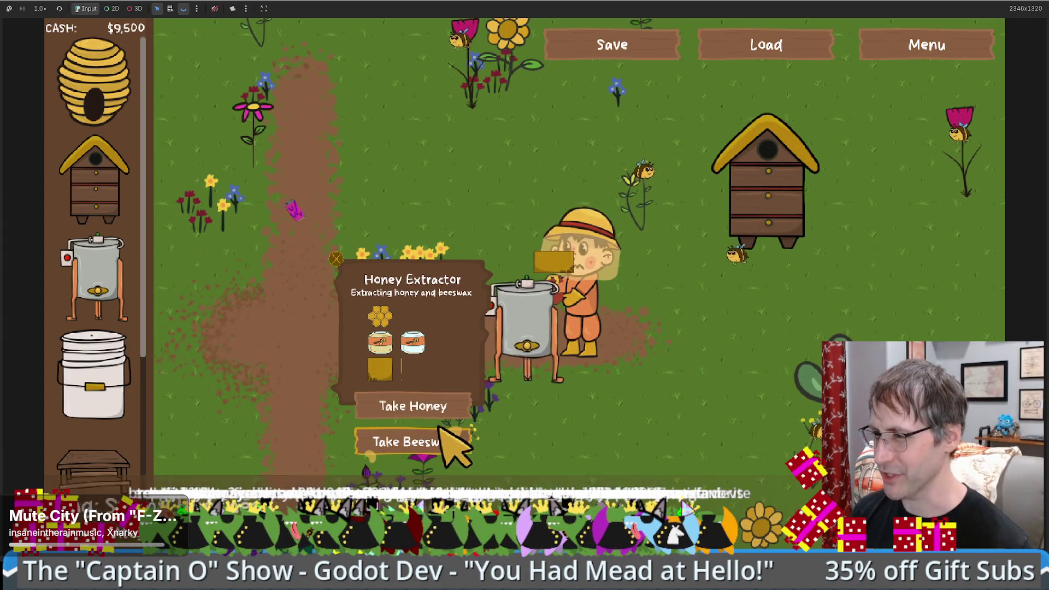
{"action": "left_click", "coordinate": [454, 432]}
Step: Place a Sell Box on the farm and sell the honey for $75
{"action": "scroll", "coordinate": [96, 445], "scroll_direction": "down", "scroll_amount": 5}
{"action": "left_click_drag", "start_coordinate": [93, 450], "coordinate": [303, 476]}
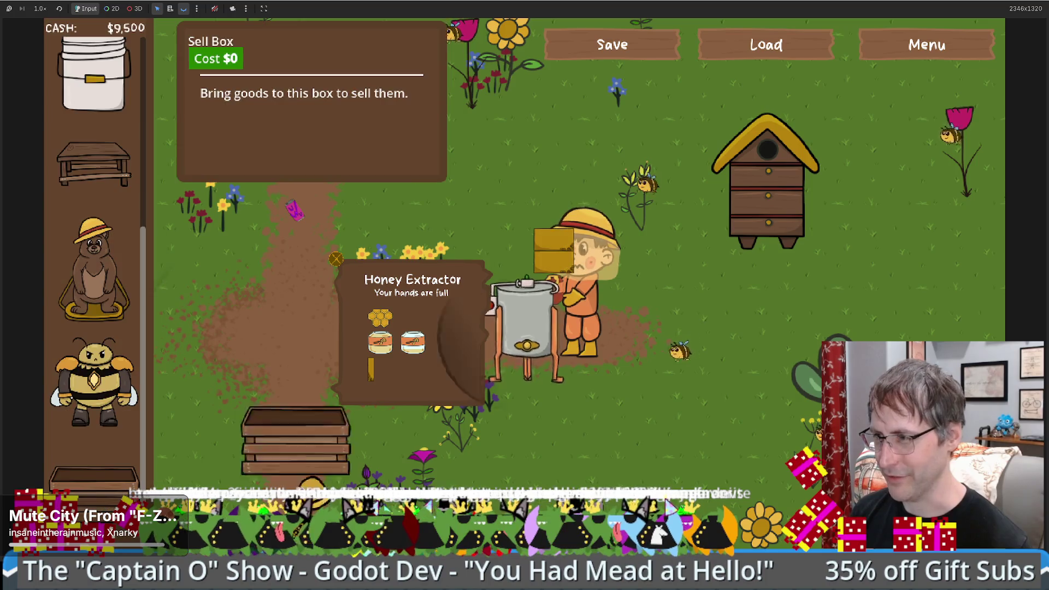
{"action": "key", "text": "d"}
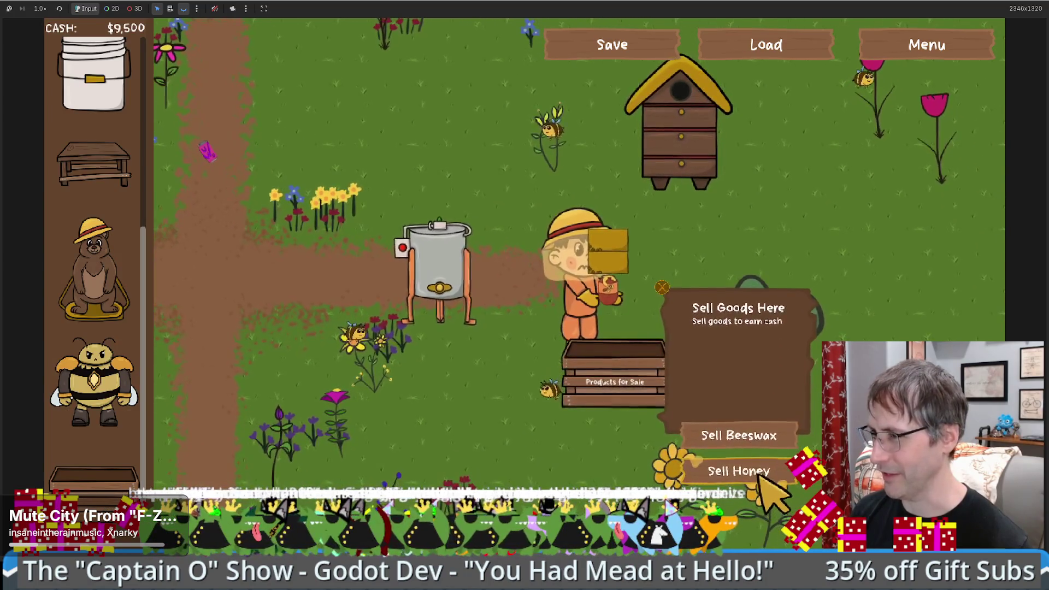
{"action": "left_click", "coordinate": [759, 473]}
Step: Walk the farmer around the farm and place a crafting table, leaving $9,375
{"action": "key", "text": "a"}
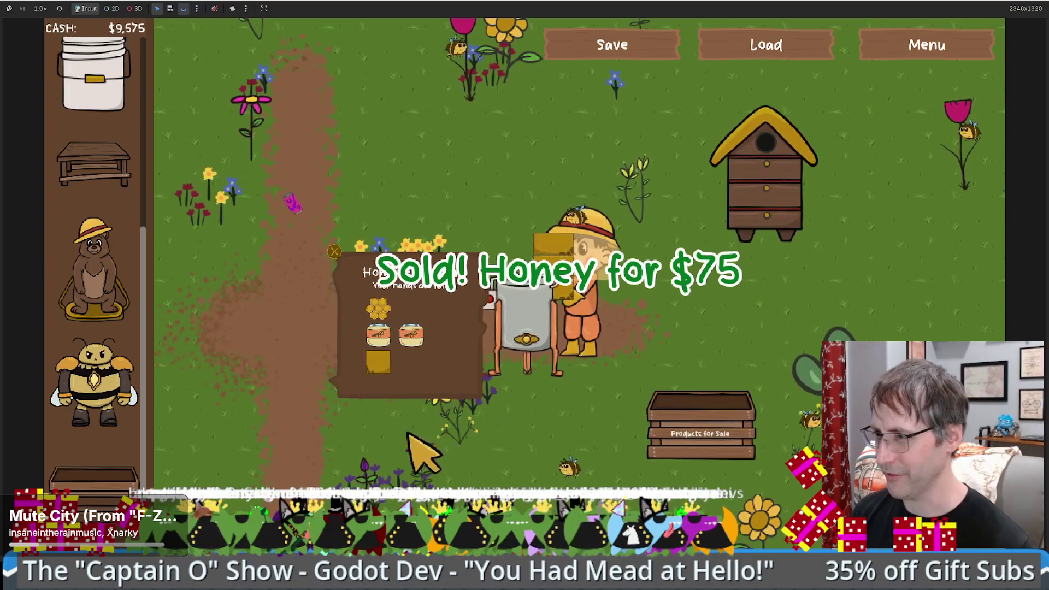
{"action": "key", "text": "d"}
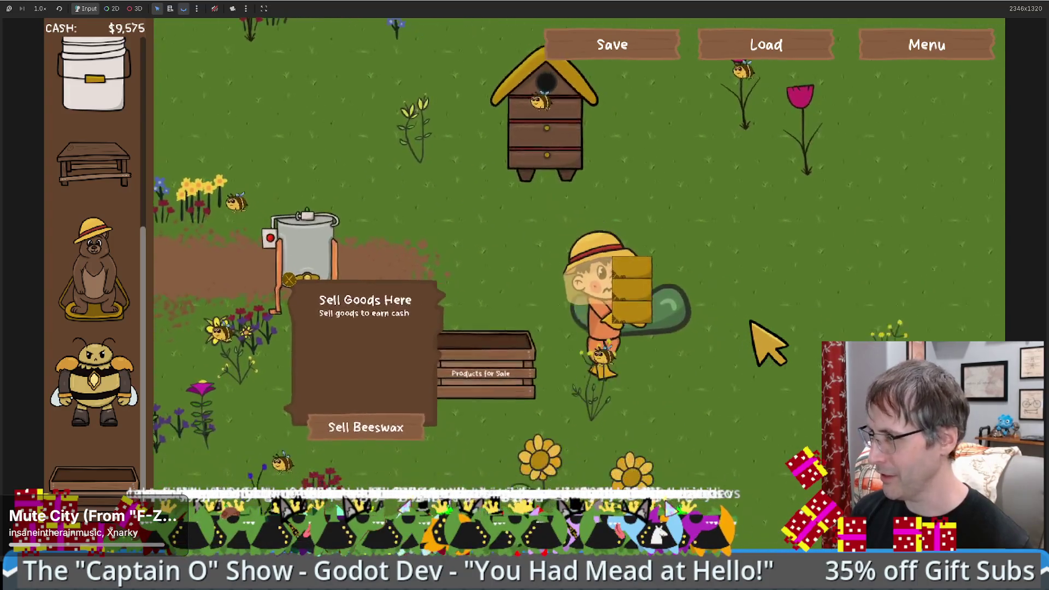
{"action": "key", "text": "s"}
{"action": "key", "text": "d"}
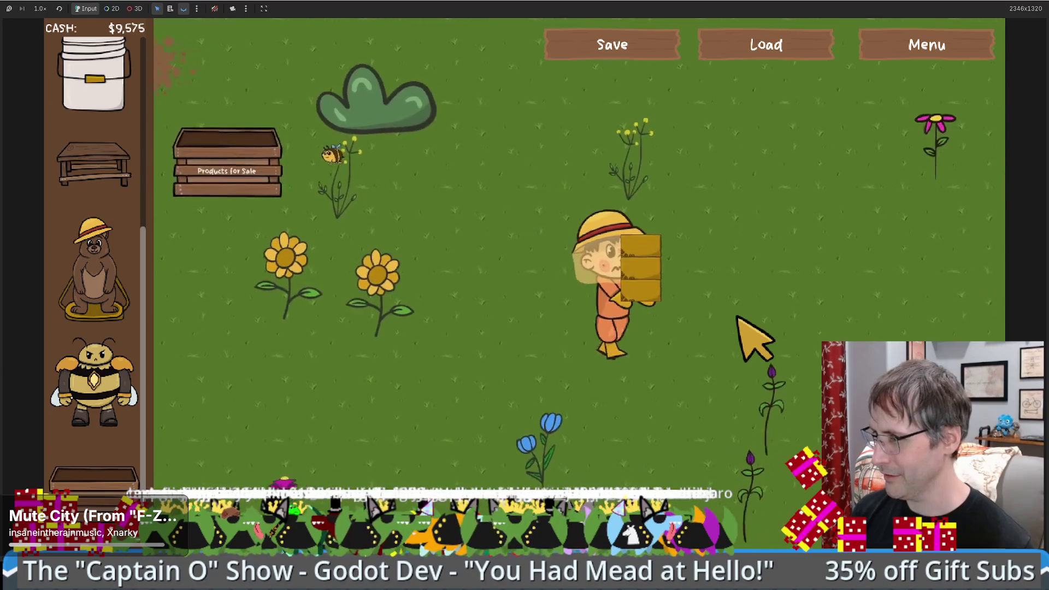
{"action": "key", "text": "s"}
{"action": "key", "text": "d"}
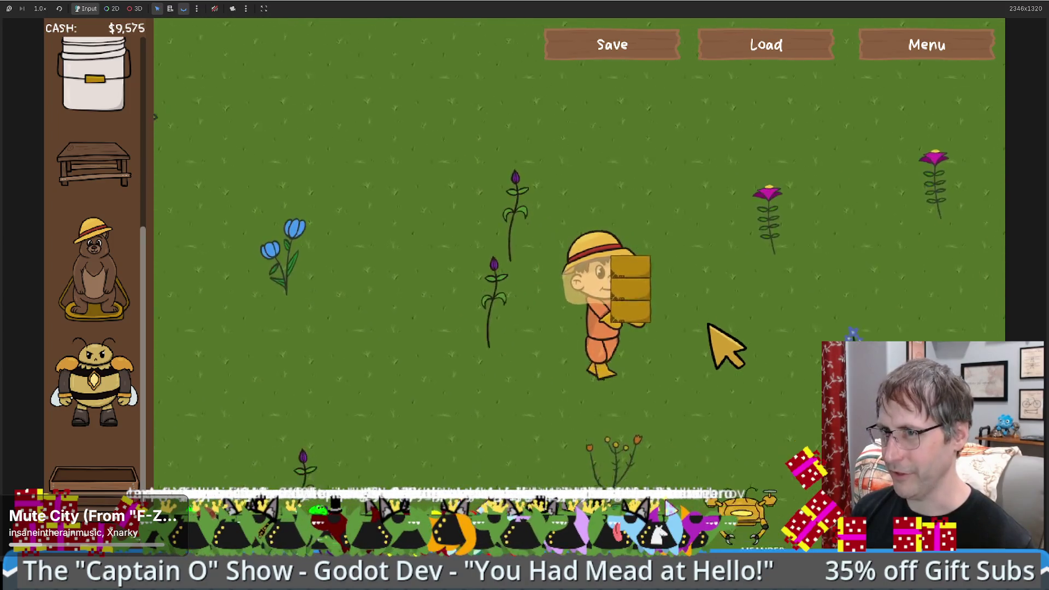
{"action": "key", "text": "w"}
{"action": "key", "text": "a"}
{"action": "scroll", "coordinate": [109, 480], "scroll_direction": "up", "scroll_amount": 3}
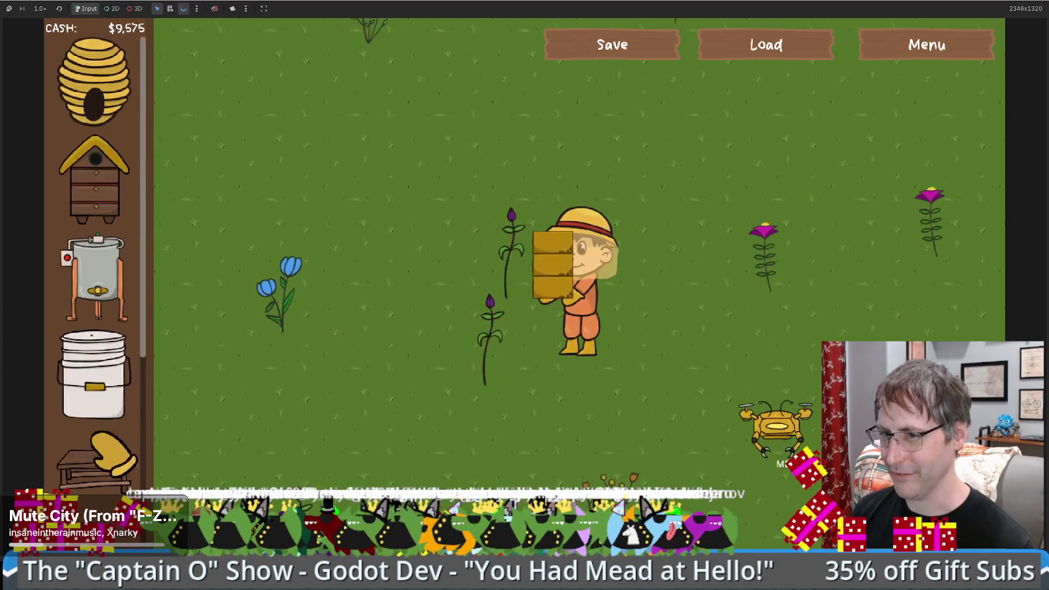
{"action": "scroll", "coordinate": [109, 481], "scroll_direction": "down", "scroll_amount": 2}
{"action": "key", "text": "w"}
{"action": "key", "text": "d"}
{"action": "left_click", "coordinate": [754, 164]}
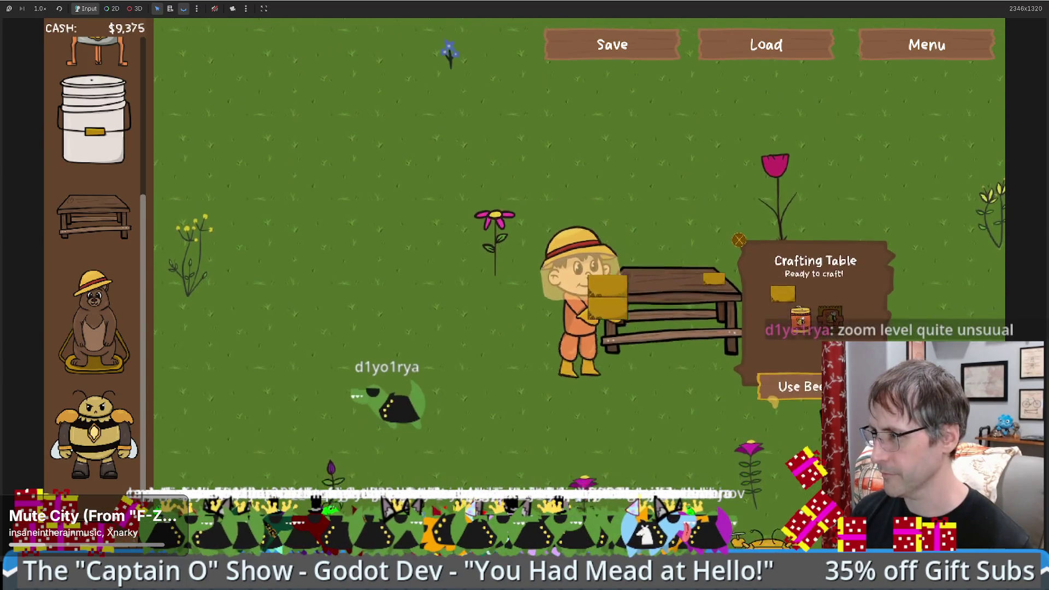
Step: Place a second crafting table and choose beeswax as its ingredient
{"action": "key", "text": "d"}
{"action": "key", "text": "s"}
{"action": "left_click", "coordinate": [94, 216]}
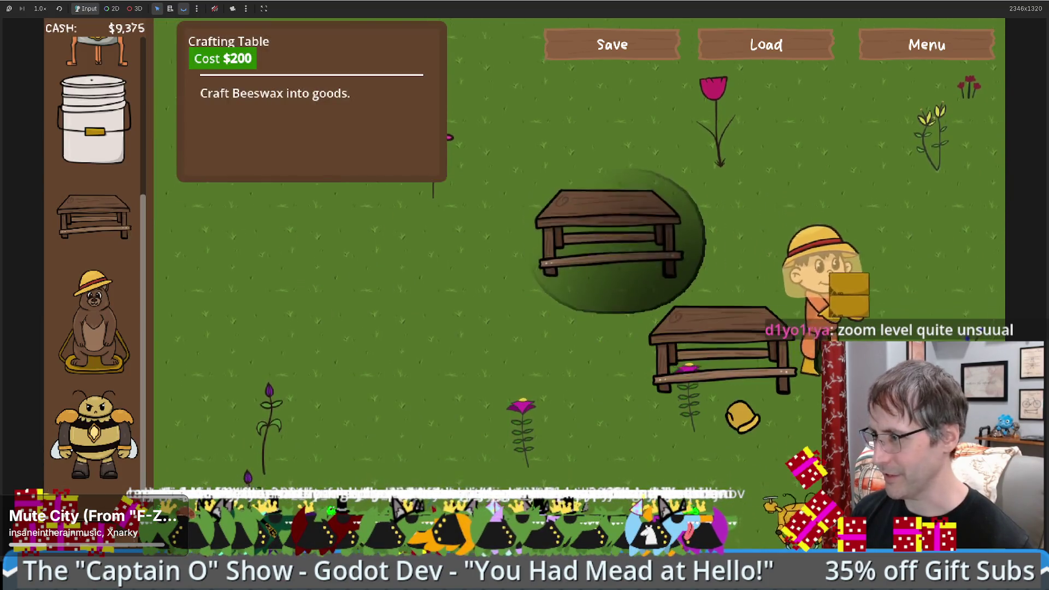
{"action": "key", "text": "s"}
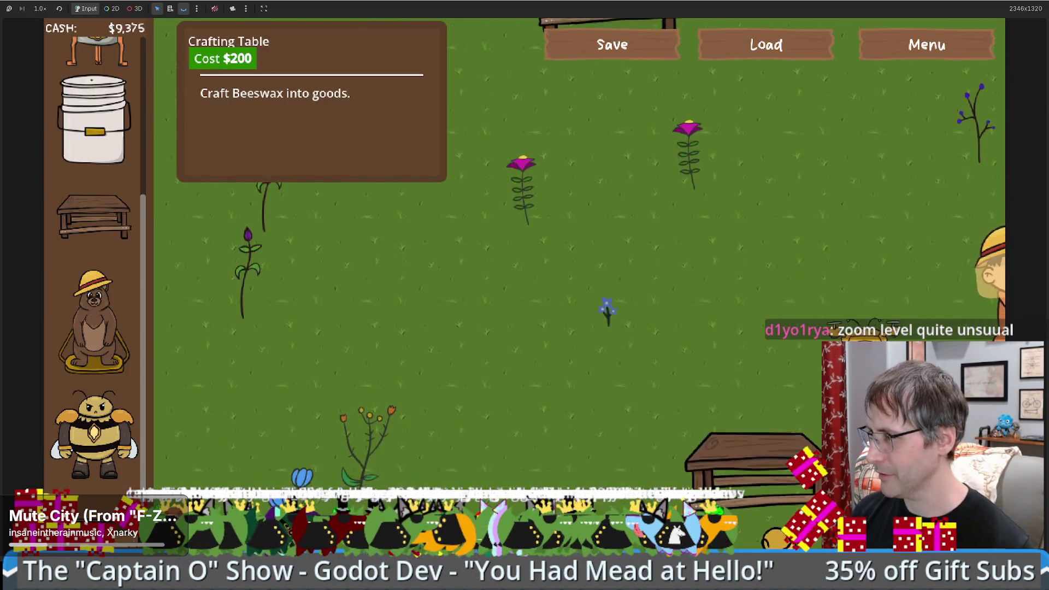
{"action": "left_click", "coordinate": [754, 453]}
{"action": "key", "text": "a"}
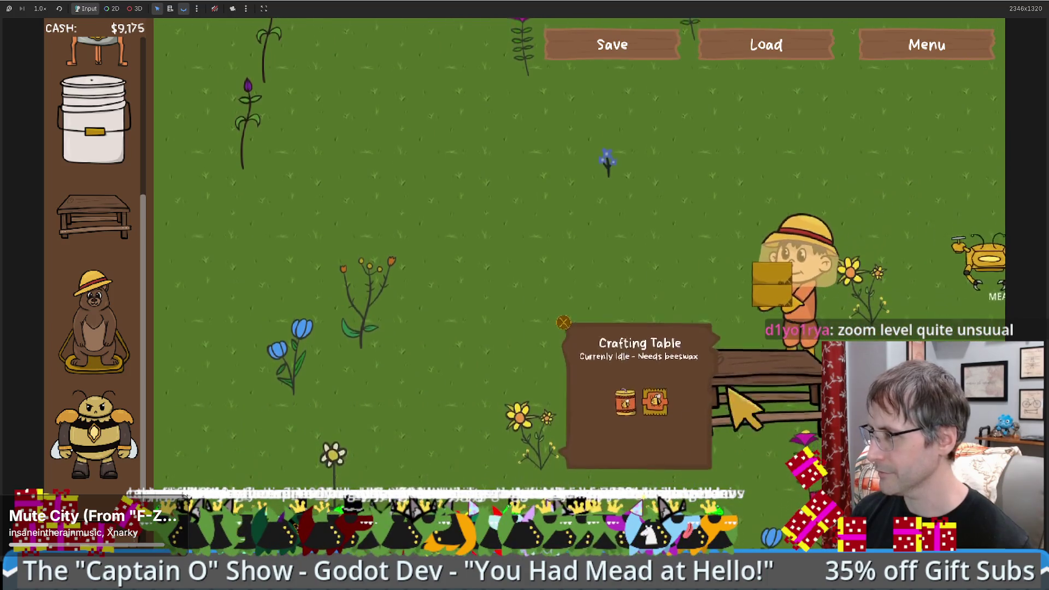
{"action": "left_click", "coordinate": [662, 407]}
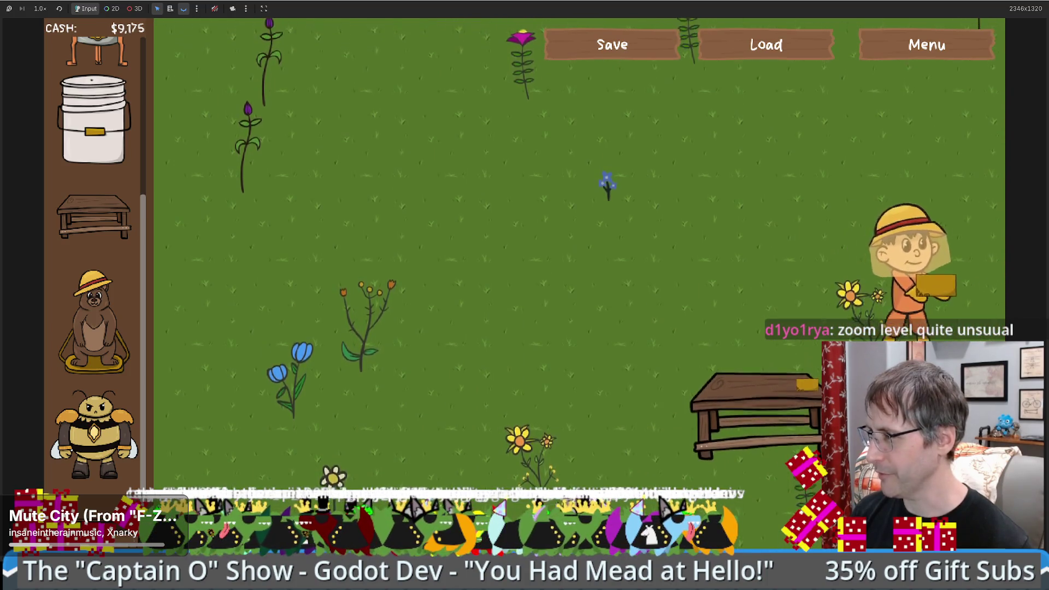
Step: Restart into a fresh game, then place a honey extractor and a crafting table
{"action": "left_click", "coordinate": [869, 48]}
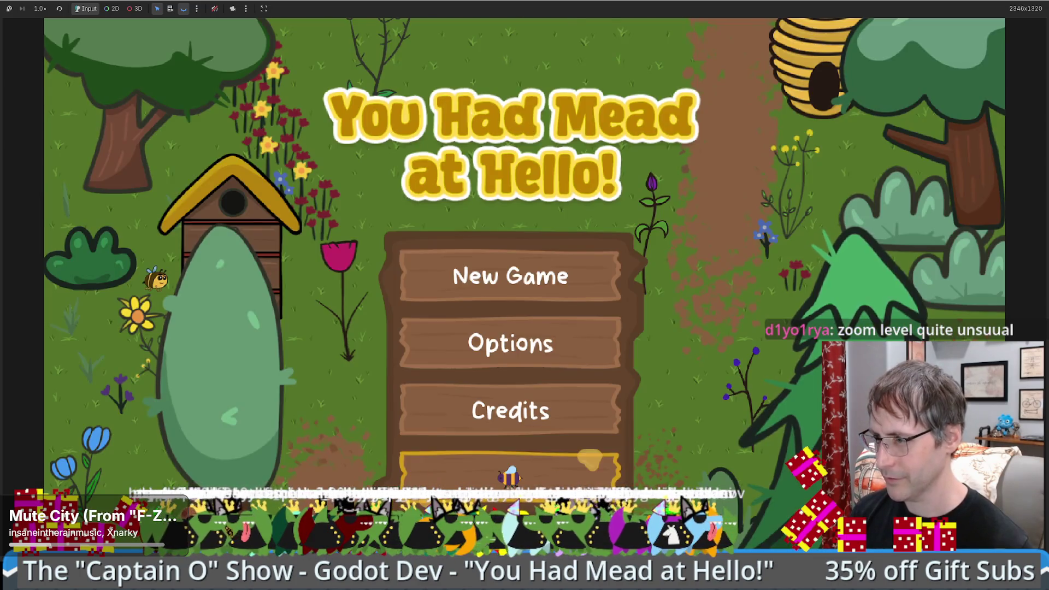
{"action": "left_click", "coordinate": [508, 274]}
{"action": "mouse_move", "coordinate": [93, 281]}
{"action": "left_mouse_down"}
{"action": "mouse_move", "coordinate": [158, 294]}
{"action": "mouse_move", "coordinate": [538, 444]}
{"action": "left_mouse_up"}
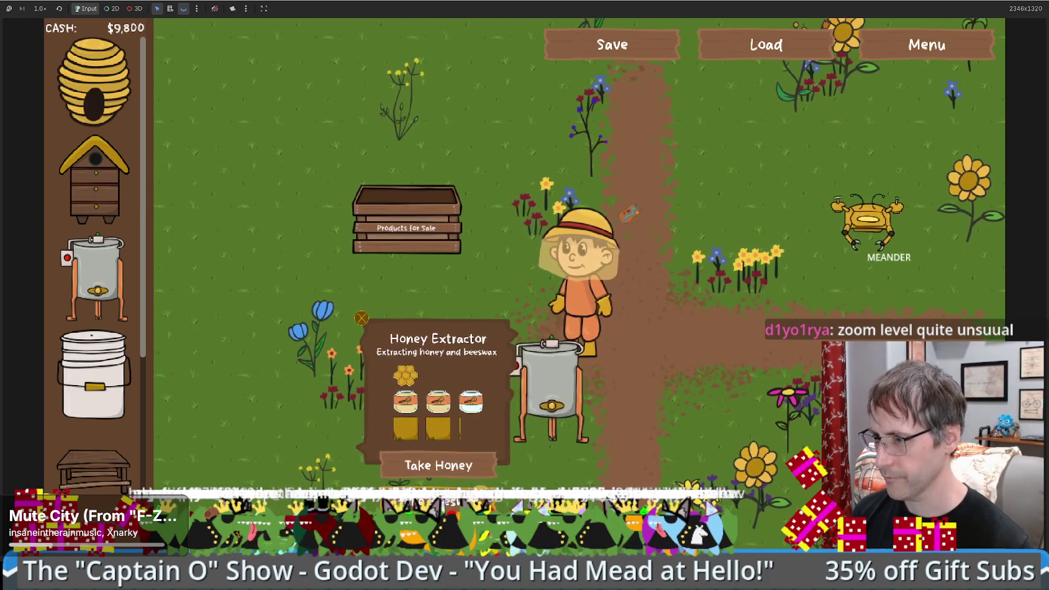
{"action": "key", "text": "d"}
{"action": "mouse_move", "coordinate": [93, 467]}
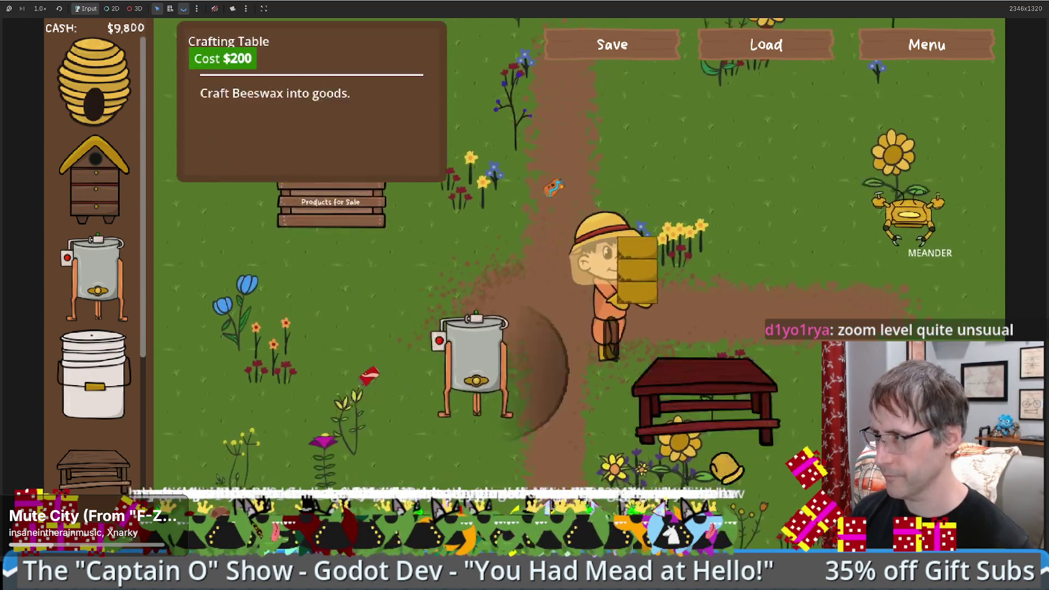
{"action": "key", "text": "d"}
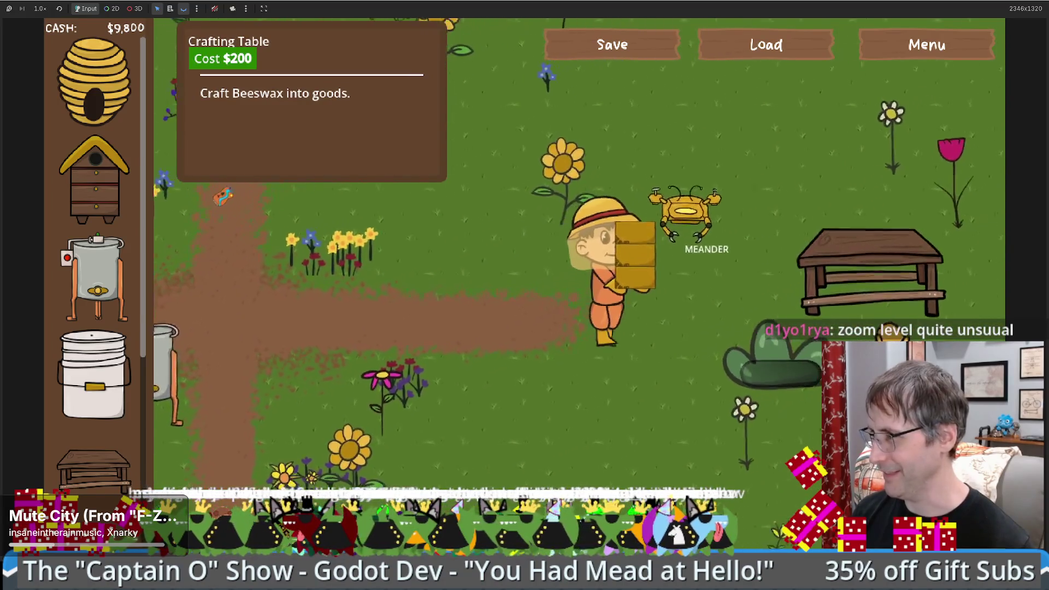
{"action": "key", "text": "d"}
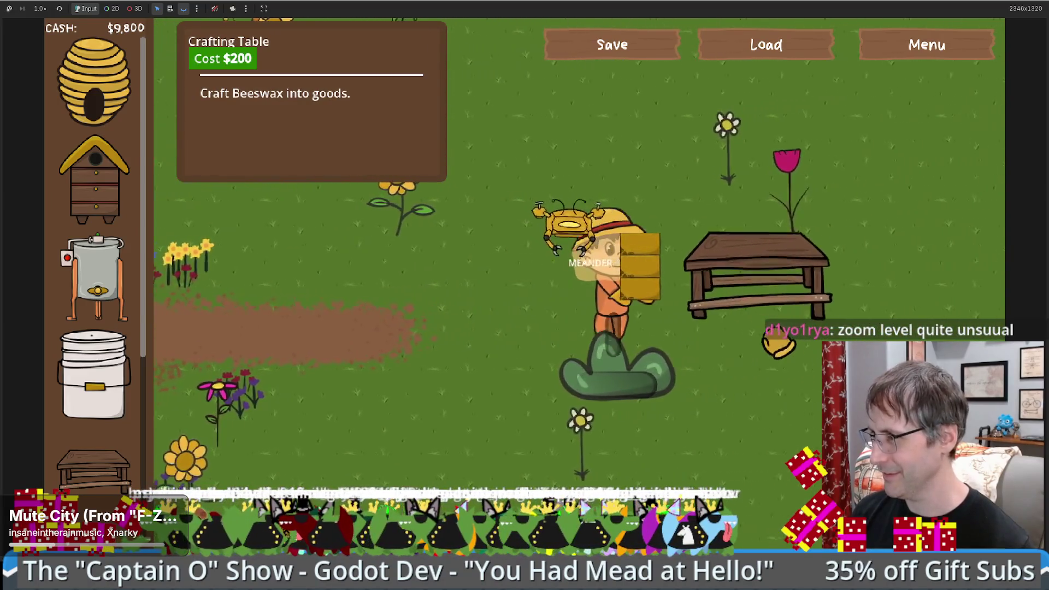
{"action": "key", "text": "d"}
{"action": "left_click_drag", "start_coordinate": [776, 328], "coordinate": [803, 317]}
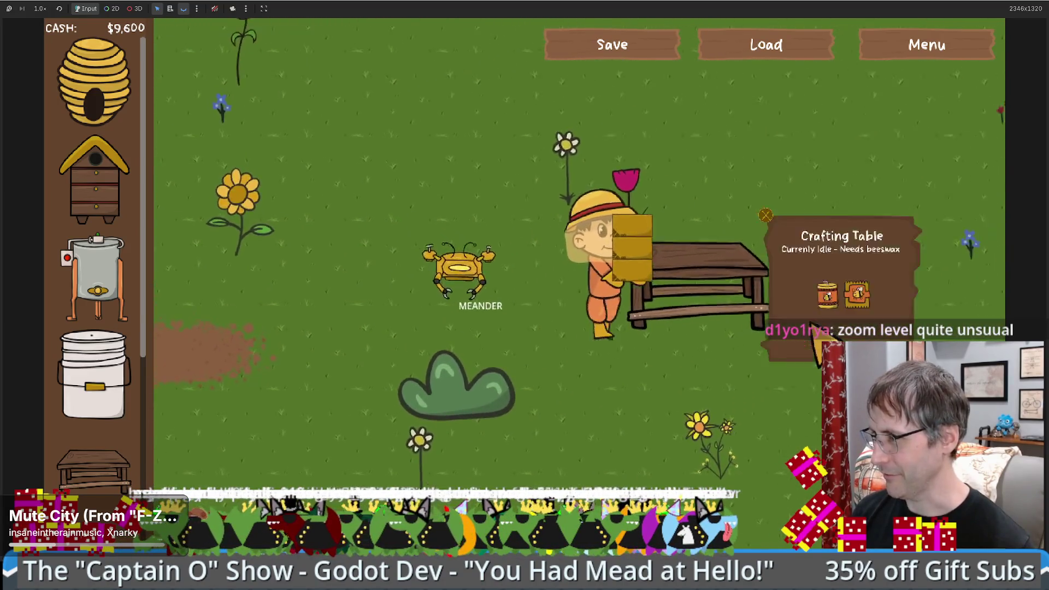
Step: Place two more crafting tables and a honey extractor, then try another table at the right edge
{"action": "key", "text": "a"}
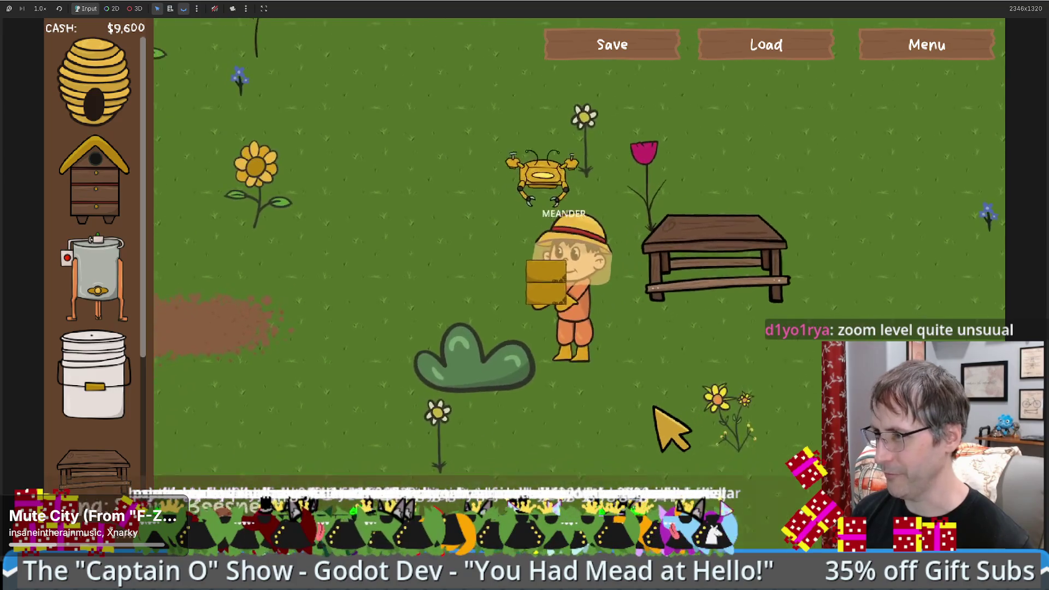
{"action": "left_click_drag", "start_coordinate": [117, 451], "coordinate": [488, 306]}
{"action": "key", "text": "w"}
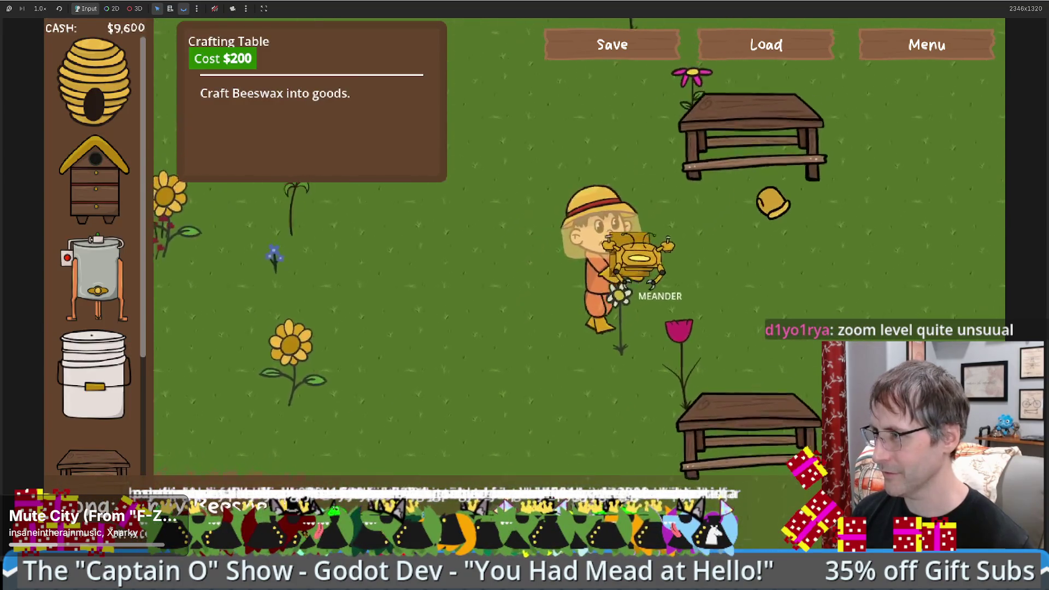
{"action": "left_click", "coordinate": [765, 197]}
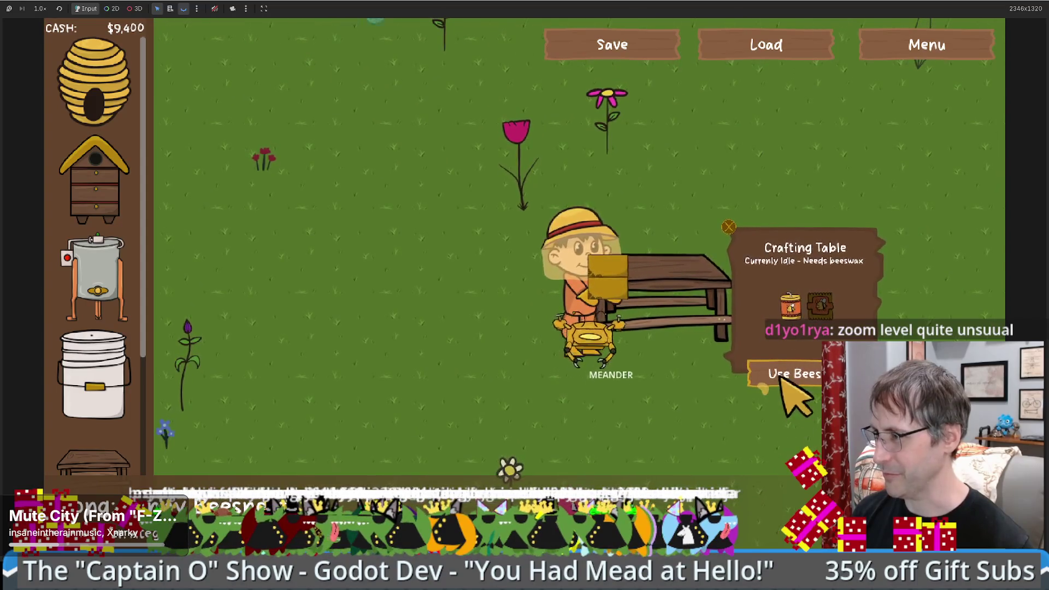
{"action": "left_click", "coordinate": [93, 461]}
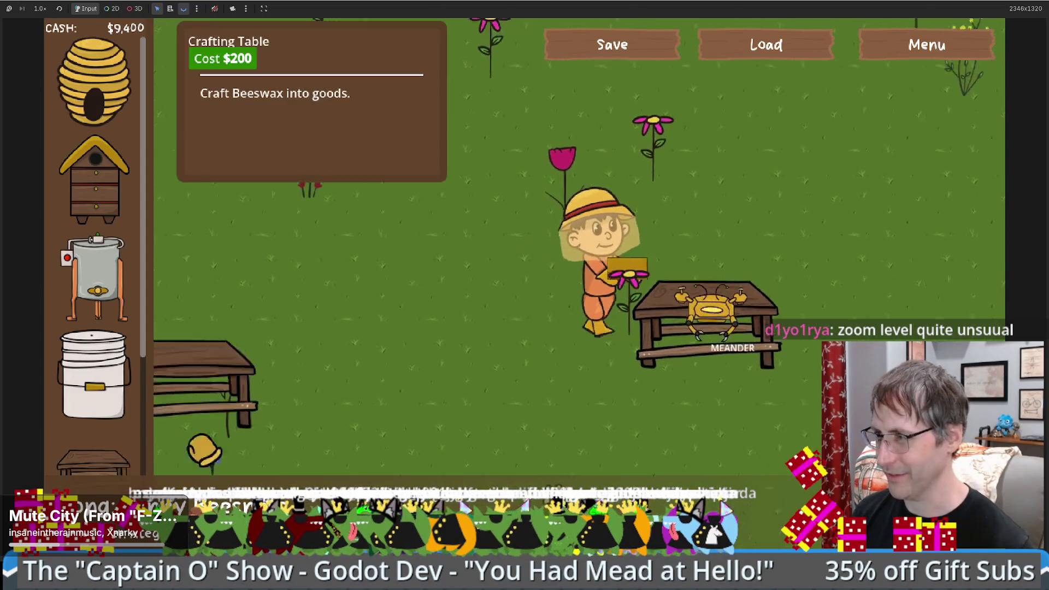
{"action": "left_click", "coordinate": [808, 305]}
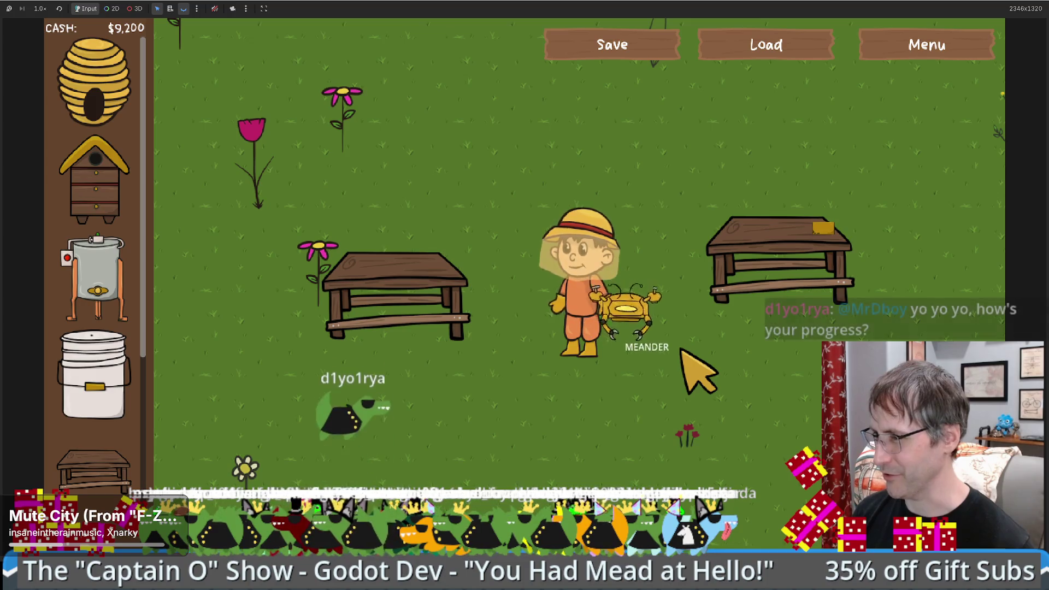
{"action": "left_click", "coordinate": [98, 278]}
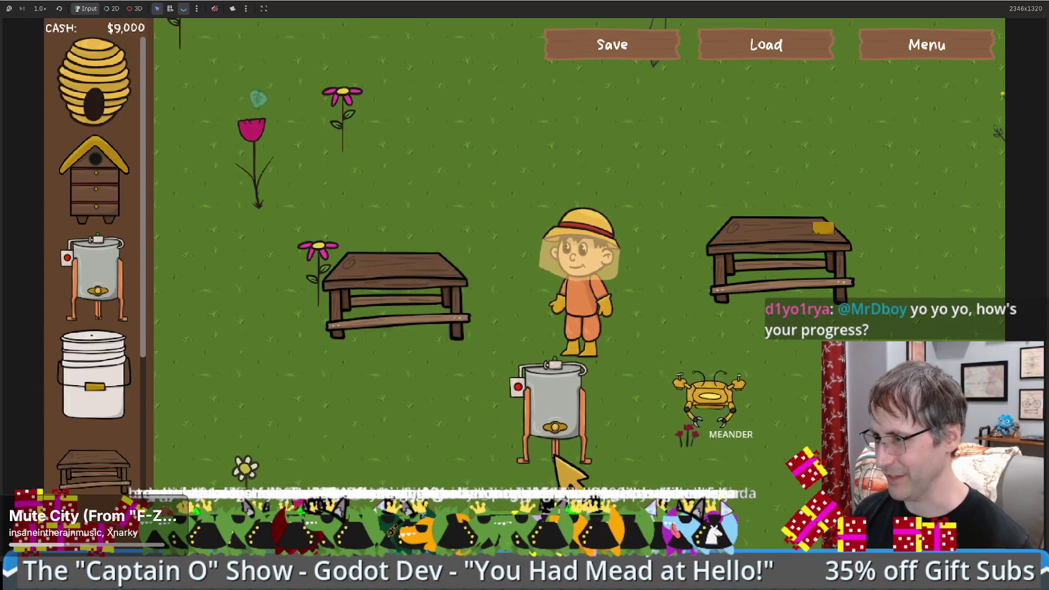
{"action": "left_click", "coordinate": [562, 445]}
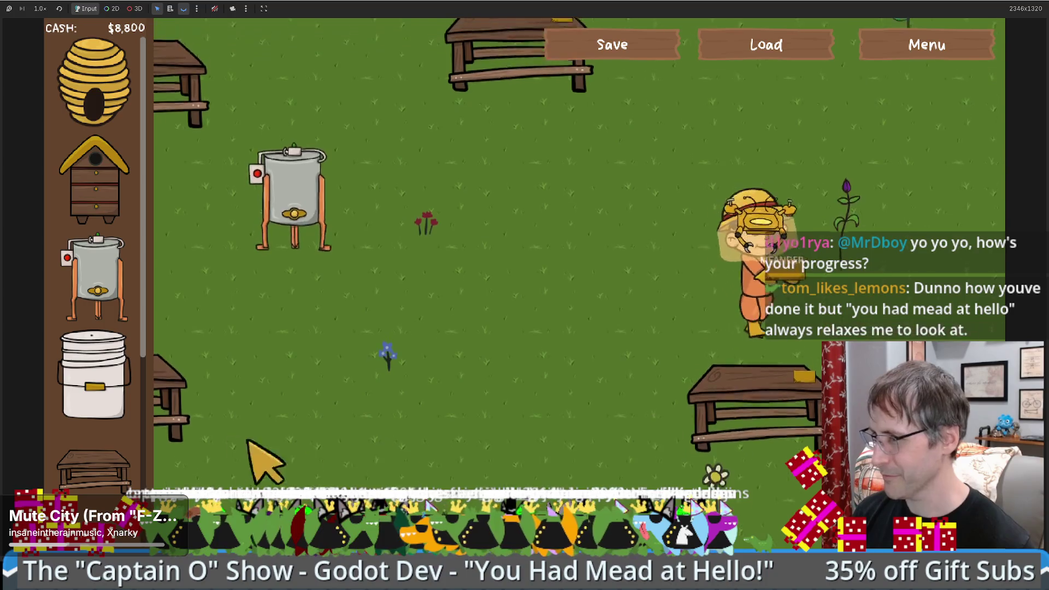
{"action": "left_click", "coordinate": [93, 469]}
{"action": "left_click", "coordinate": [975, 316]}
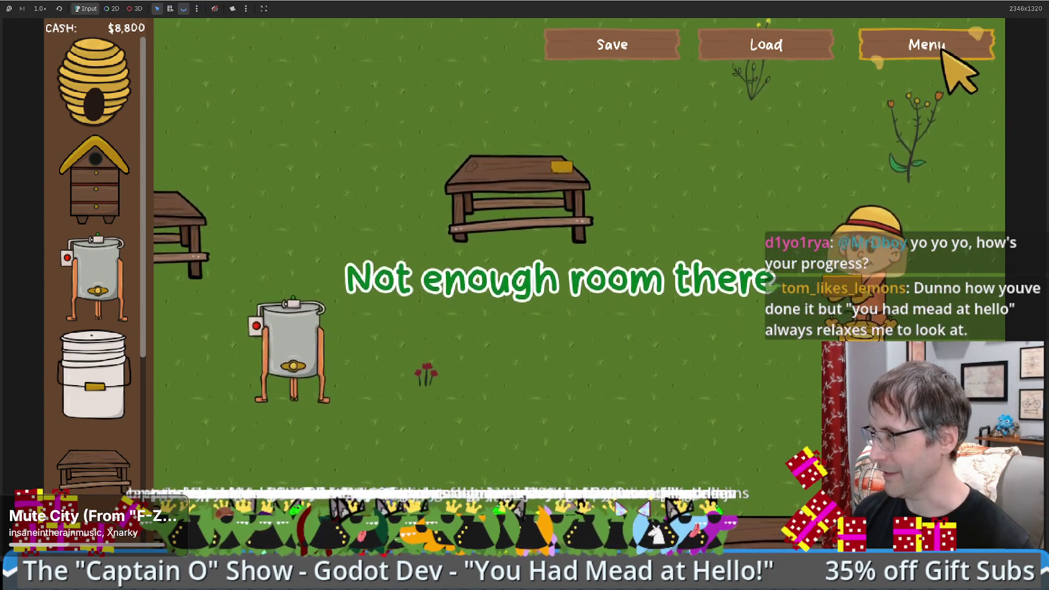
Step: Restart the game, place a honey extractor, take its beeswax, and place a crafting table
{"action": "left_click", "coordinate": [943, 45]}
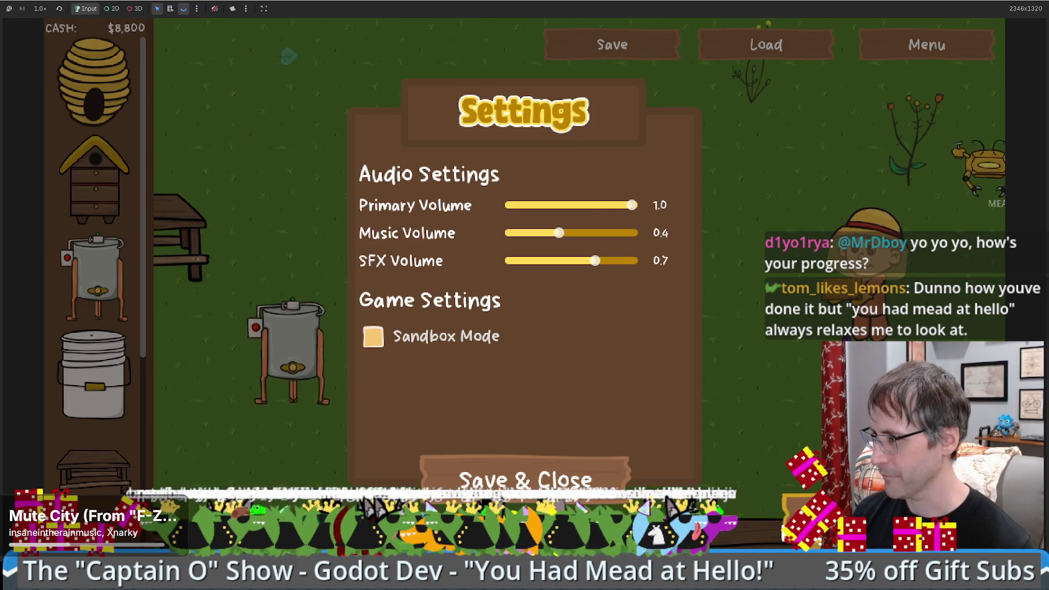
{"action": "key", "text": "F5"}
{"action": "left_click", "coordinate": [96, 278]}
{"action": "left_click", "coordinate": [691, 423]}
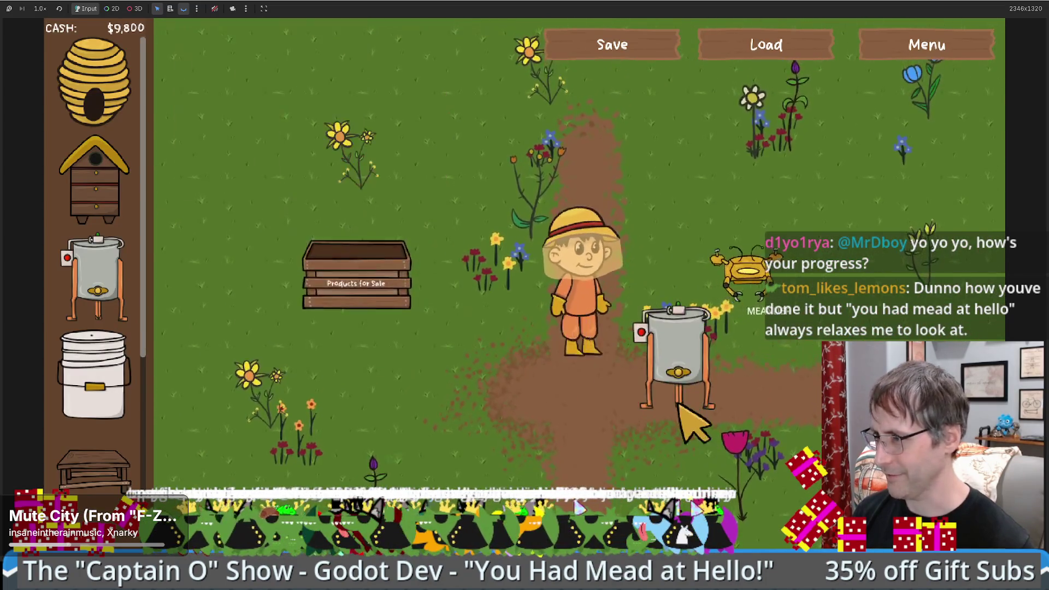
{"action": "left_click", "coordinate": [689, 415]}
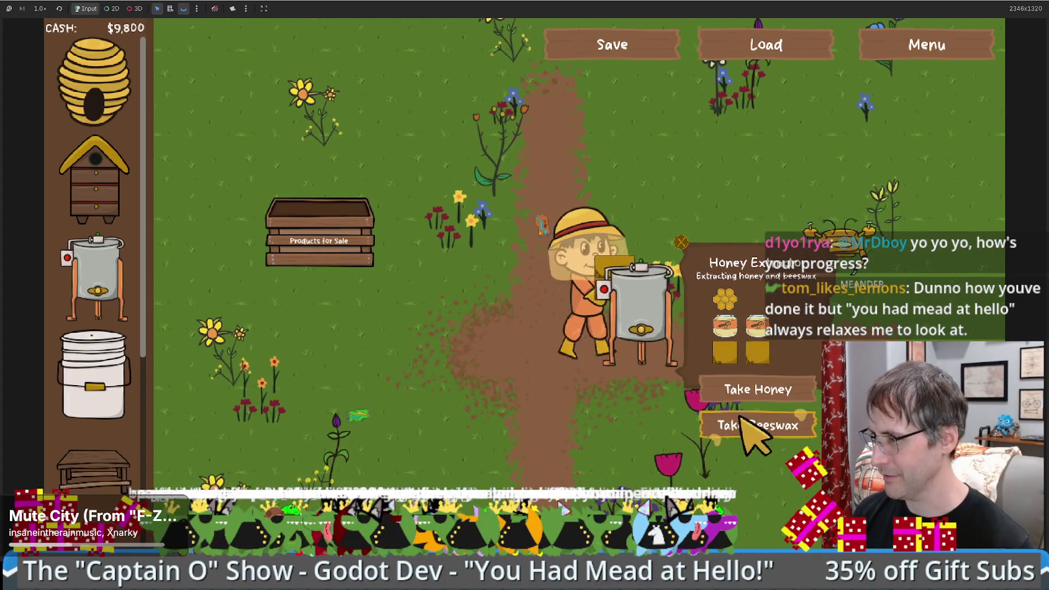
{"action": "left_click", "coordinate": [741, 423]}
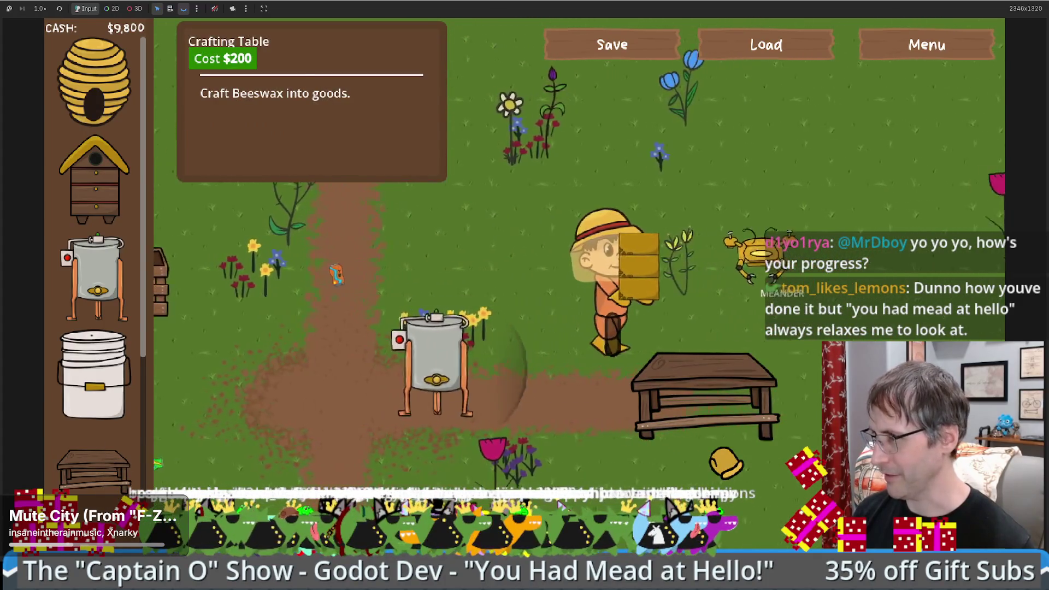
{"action": "key", "text": "Up"}
{"action": "key", "text": "Right"}
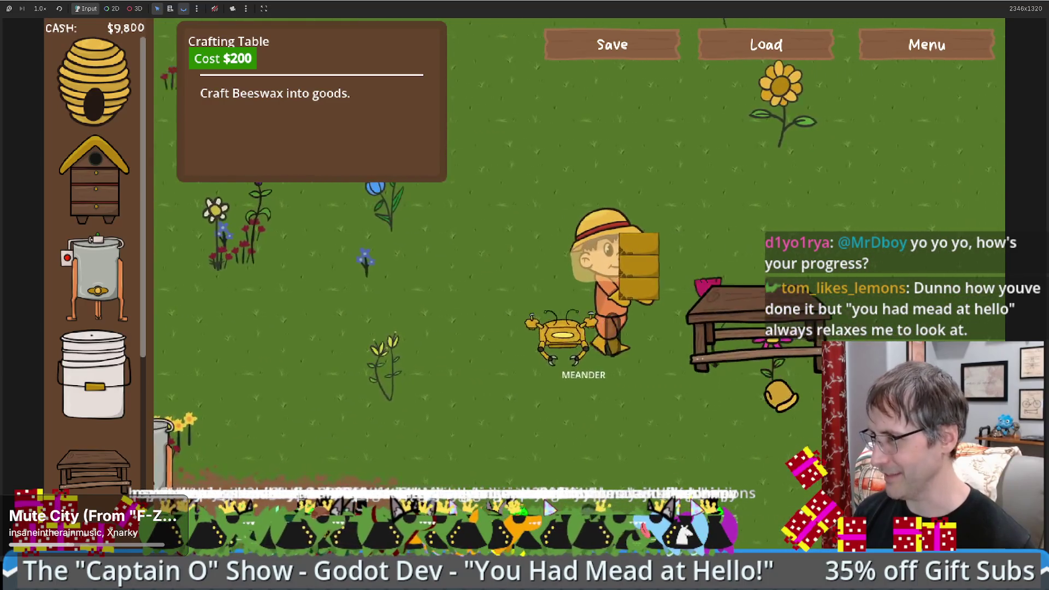
{"action": "left_click", "coordinate": [754, 325]}
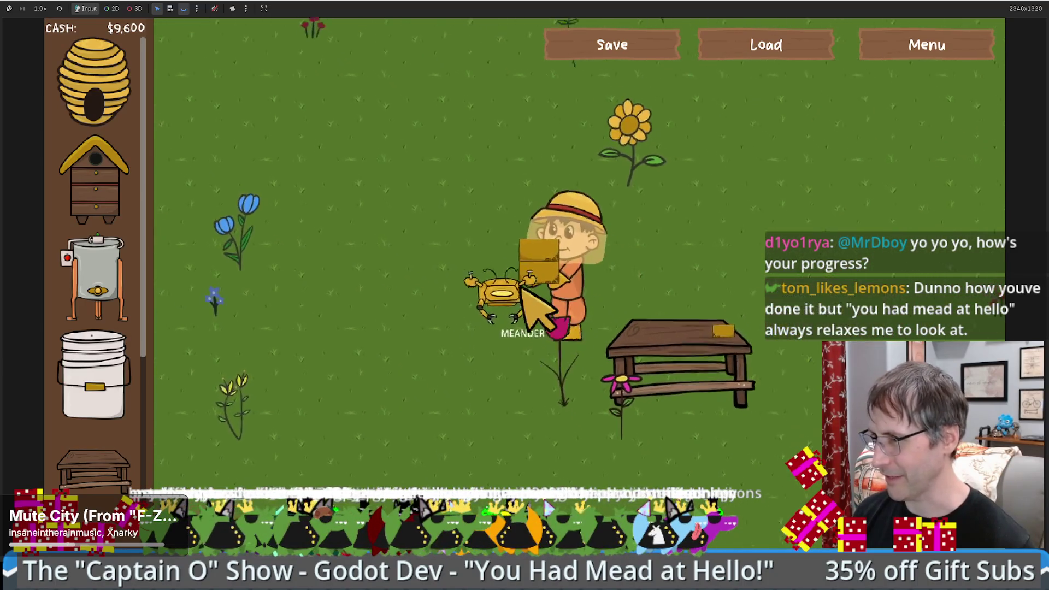
Step: Place another crafting table and honey extractor, then restart the game to its title screen
{"action": "left_click", "coordinate": [93, 464]}
{"action": "left_click", "coordinate": [710, 246]}
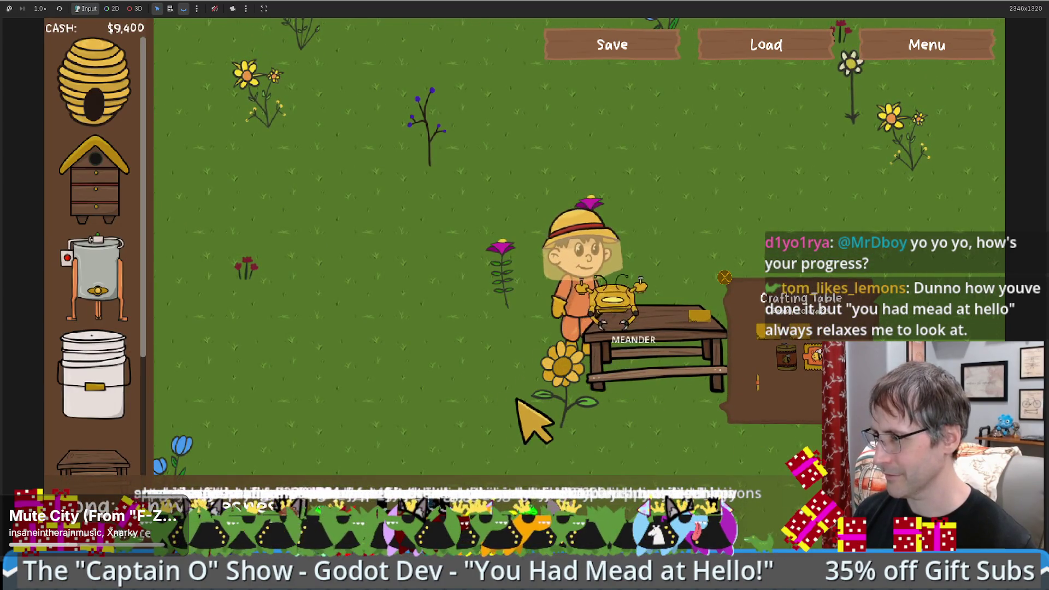
{"action": "left_click", "coordinate": [94, 279]}
{"action": "left_click", "coordinate": [439, 334]}
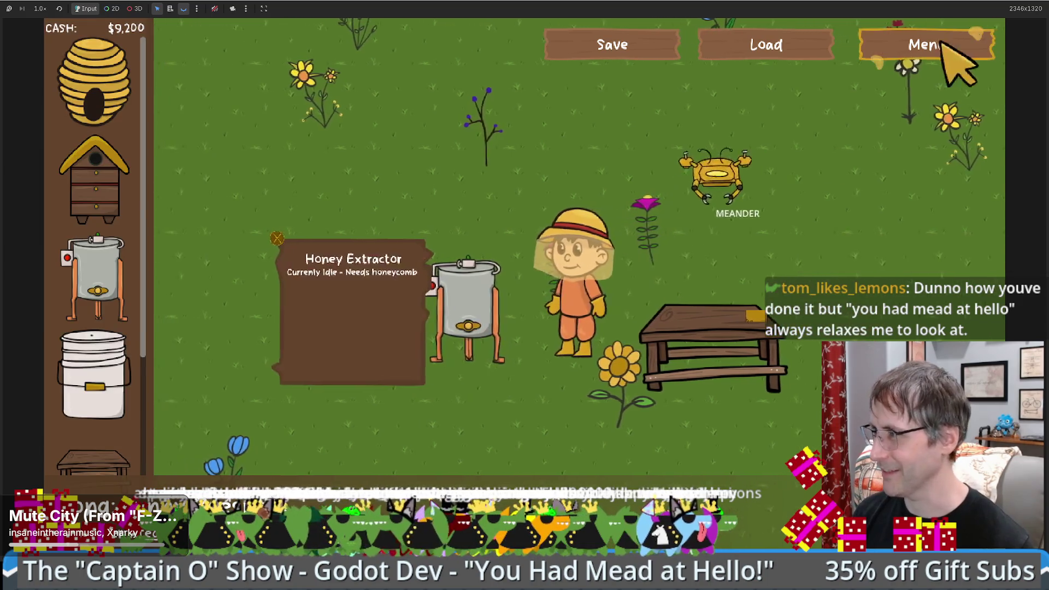
{"action": "left_click", "coordinate": [948, 52]}
{"action": "left_click", "coordinate": [568, 475]}
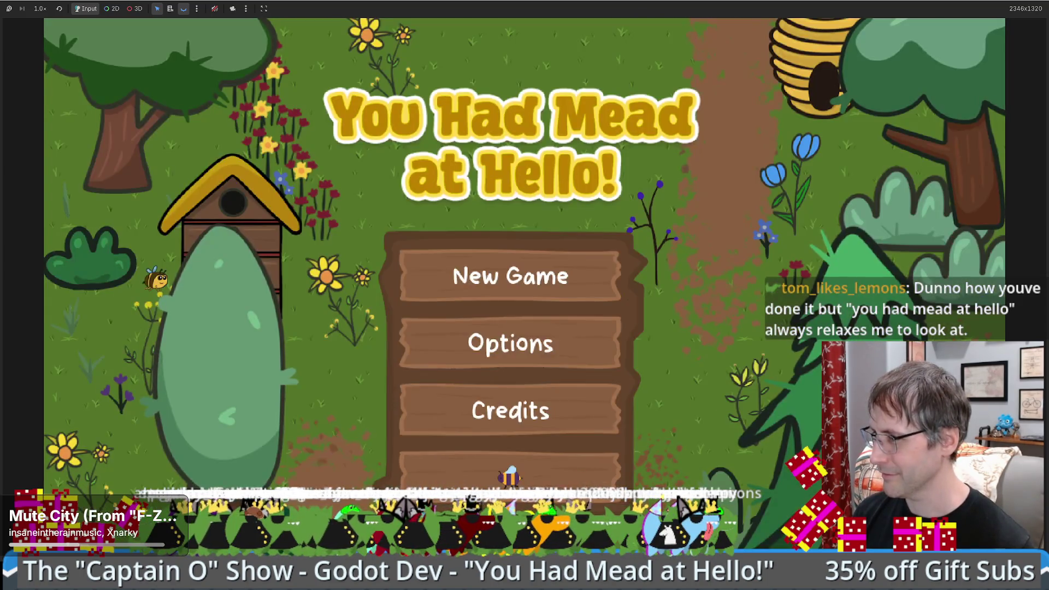
Step: Place a honey extractor beside the beekeeper and a crafting table up to the right, leaving $9,600
{"action": "left_click", "coordinate": [134, 320]}
{"action": "left_click", "coordinate": [519, 377]}
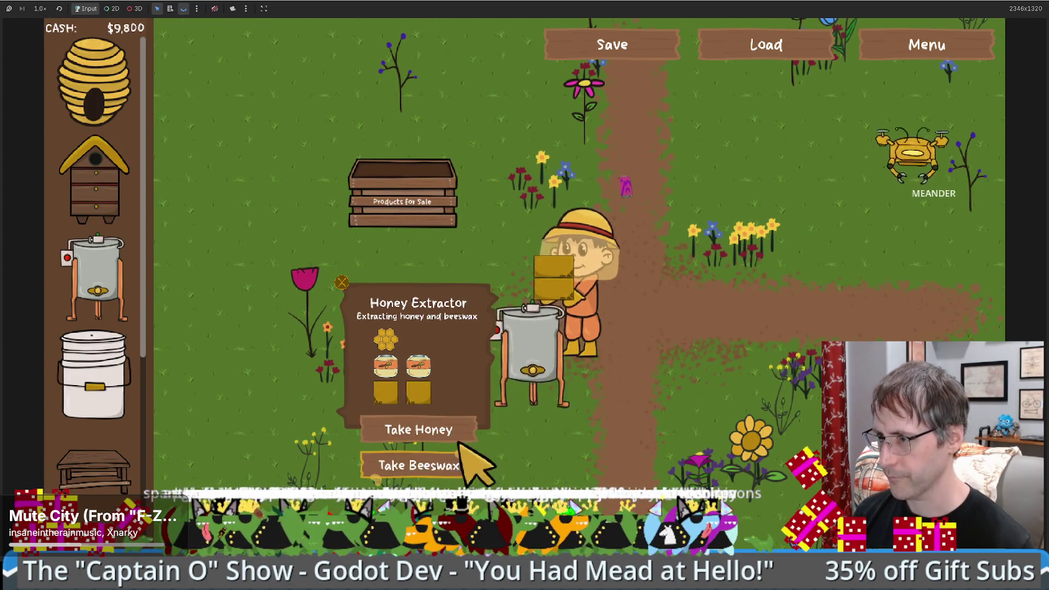
{"action": "key", "text": "w"}
{"action": "key", "text": "d"}
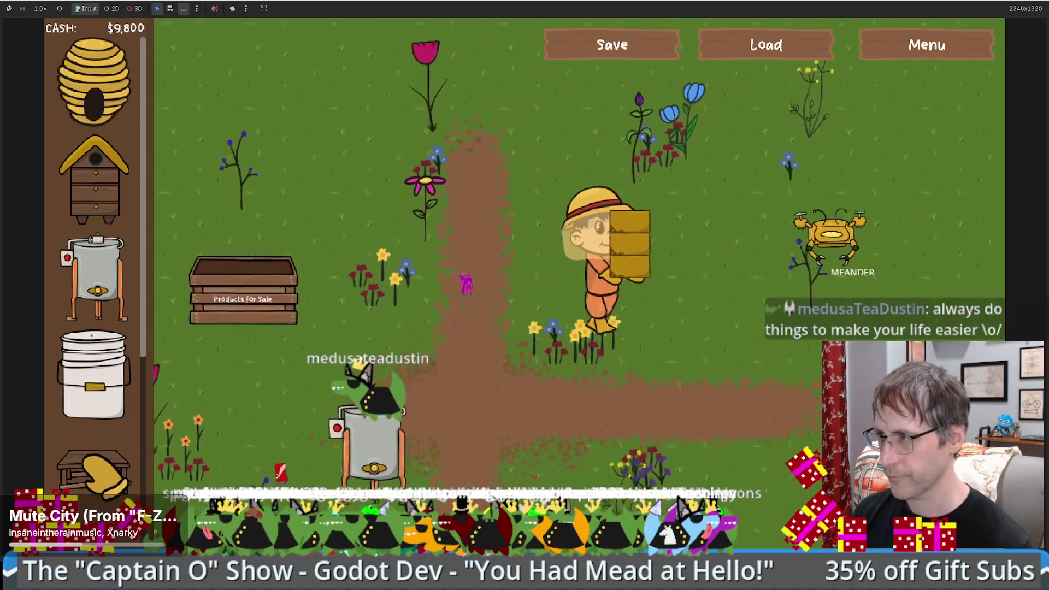
{"action": "mouse_move", "coordinate": [93, 469]}
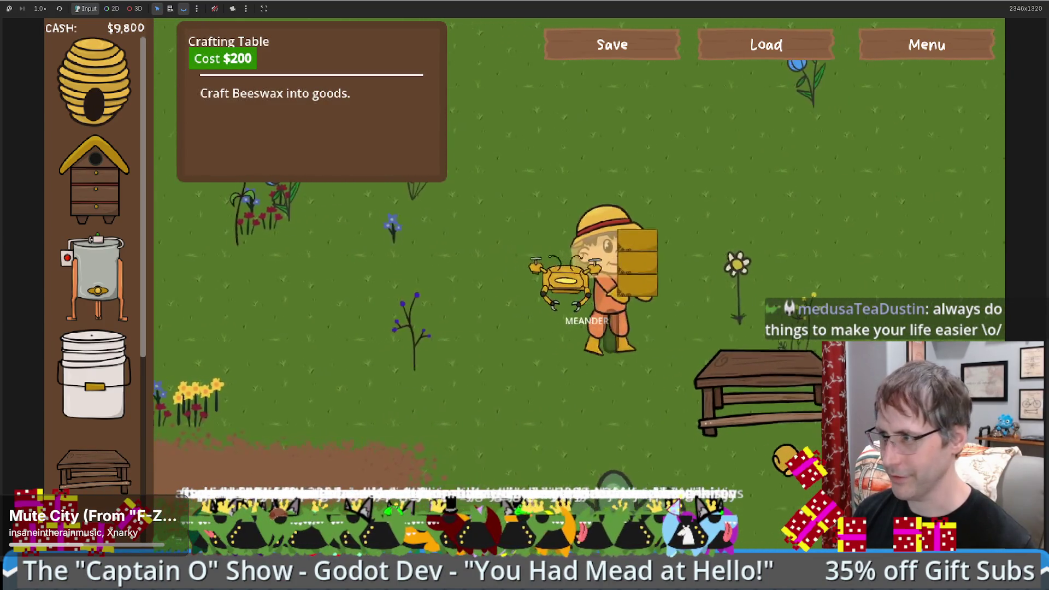
{"action": "left_click", "coordinate": [775, 305]}
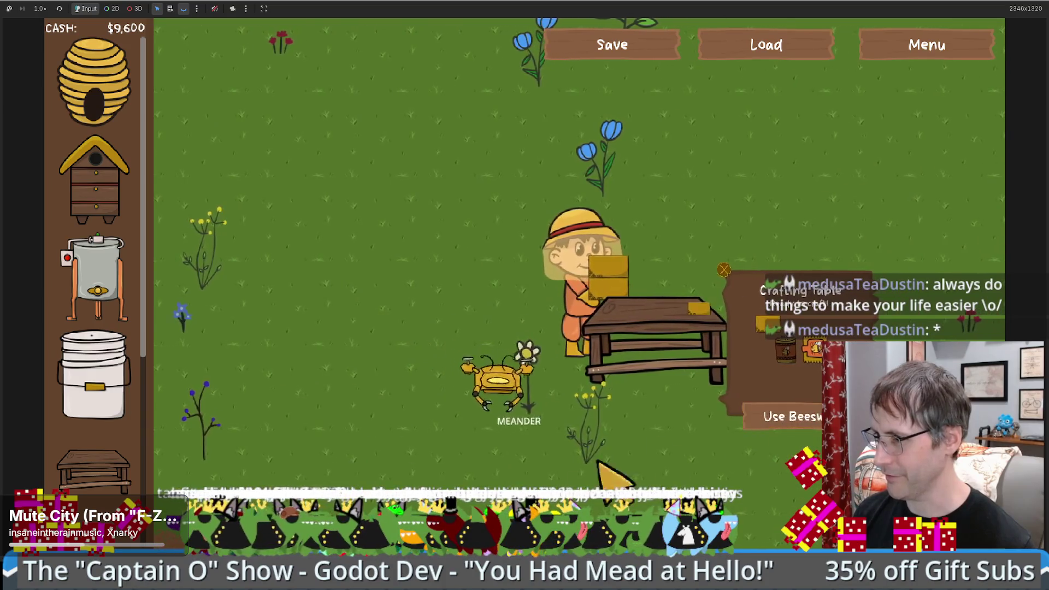
{"action": "key", "text": "s"}
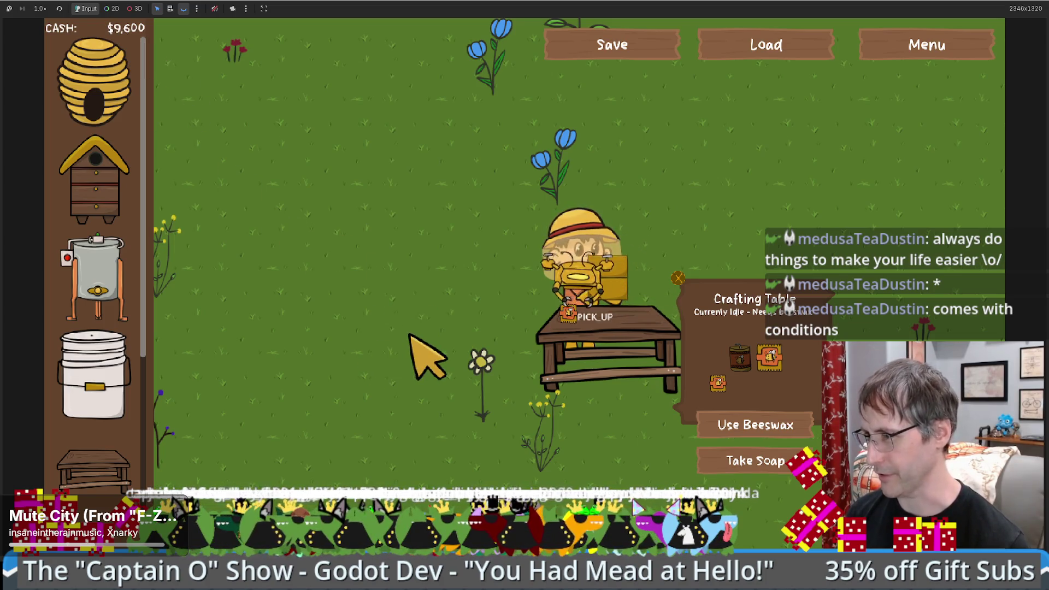
Step: Walk the beekeeper left and down-left so the taxi drone brings soap to the Products for Sale box
{"action": "key", "text": "a"}
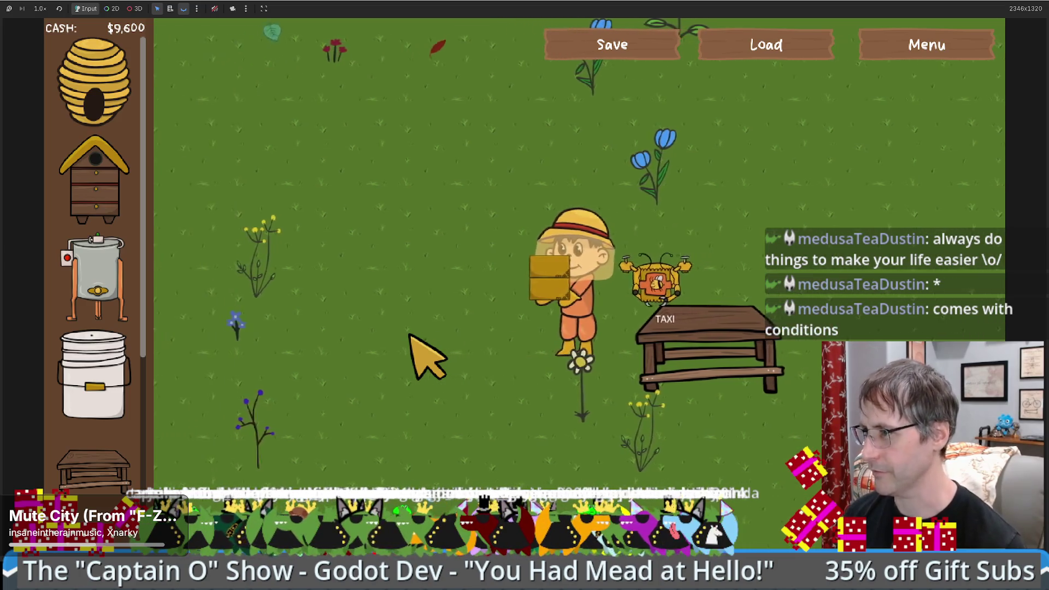
{"action": "key", "text": "a"}
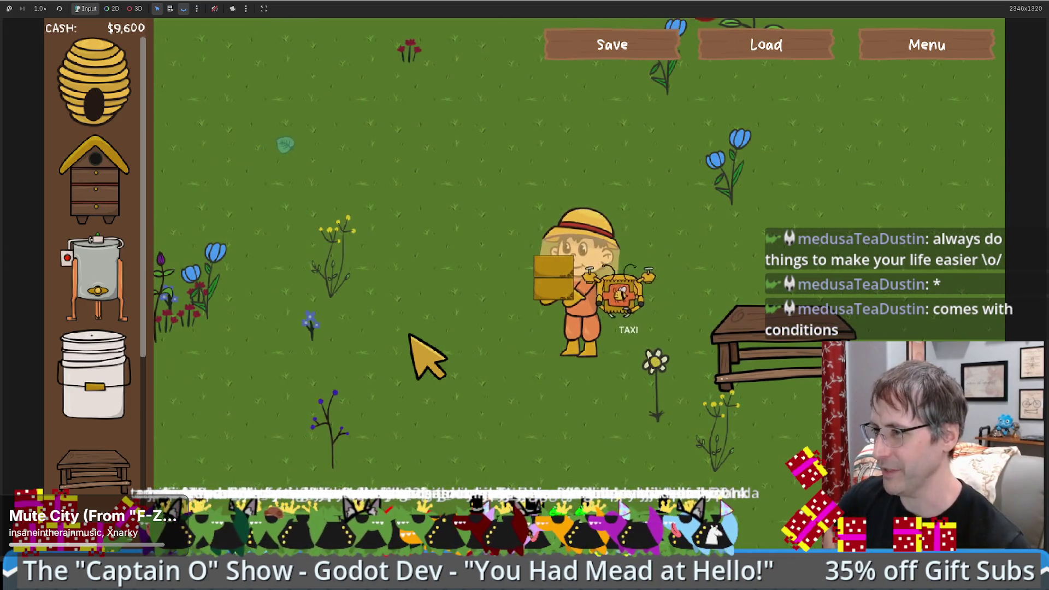
{"action": "key", "text": "a"}
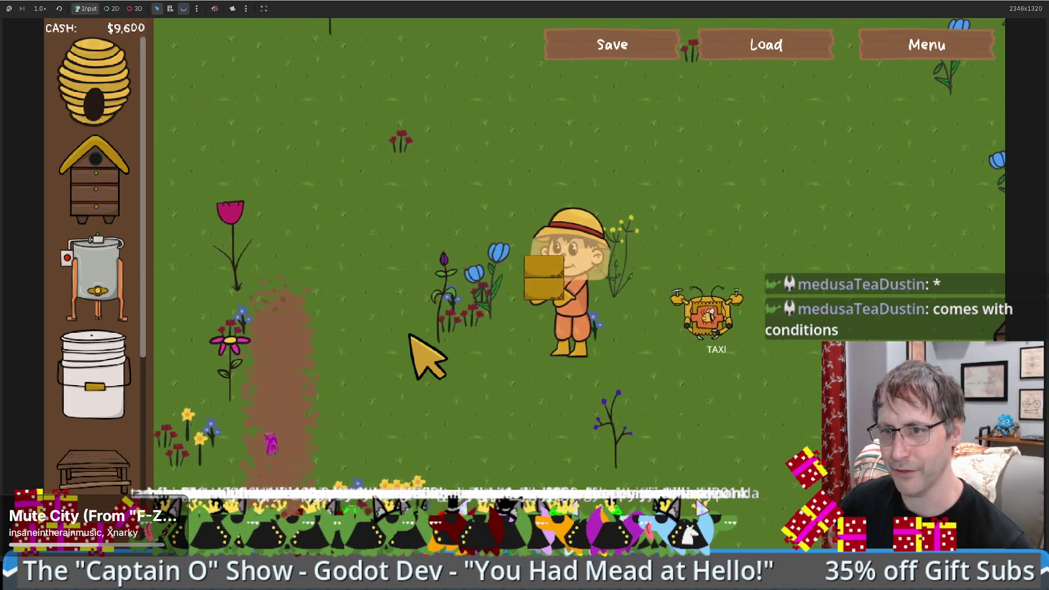
{"action": "key", "text": "a"}
{"action": "key", "text": "s"}
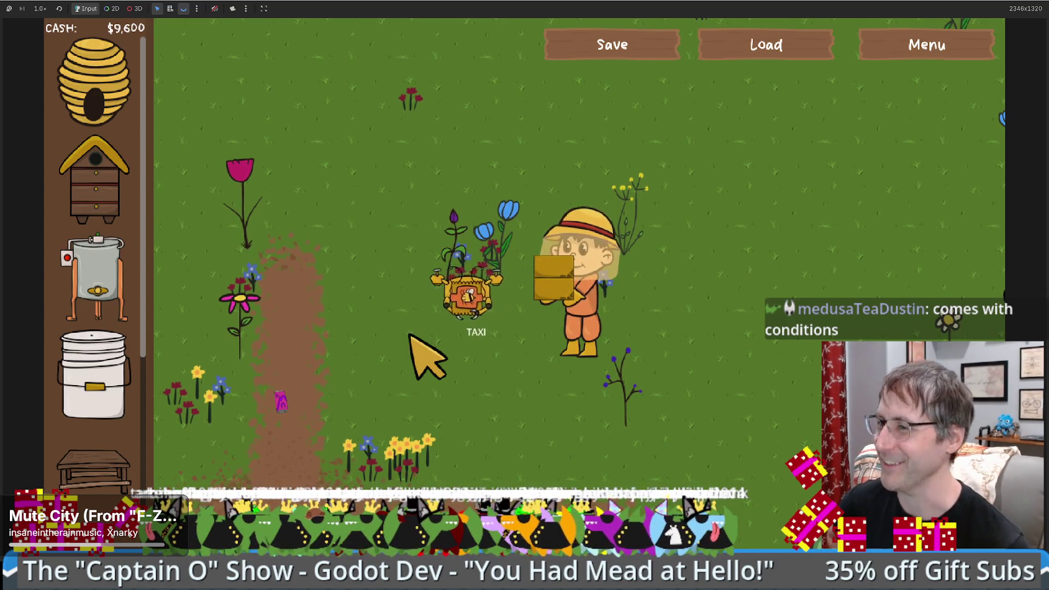
{"action": "key", "text": "a"}
{"action": "key", "text": "s"}
{"action": "key", "text": "a"}
{"action": "key", "text": "s"}
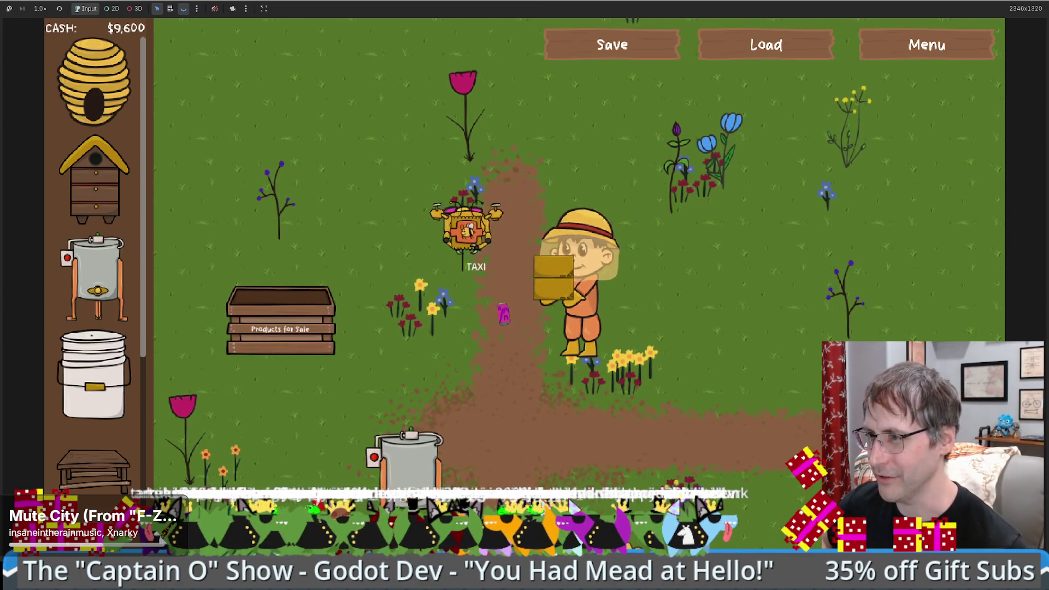
{"action": "key", "text": "a"}
{"action": "key", "text": "w"}
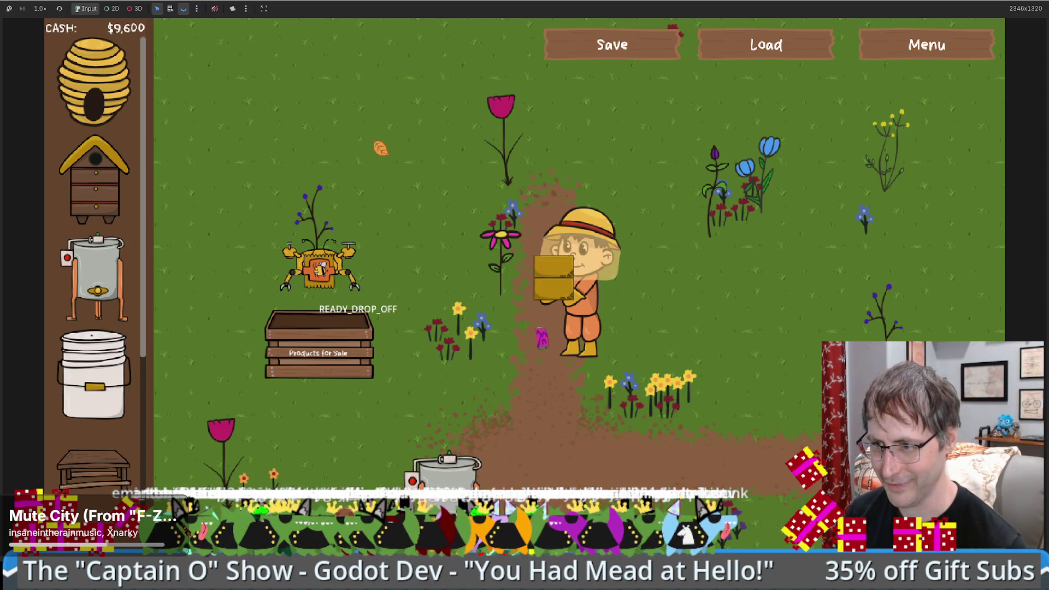
{"action": "key", "text": "F8"}
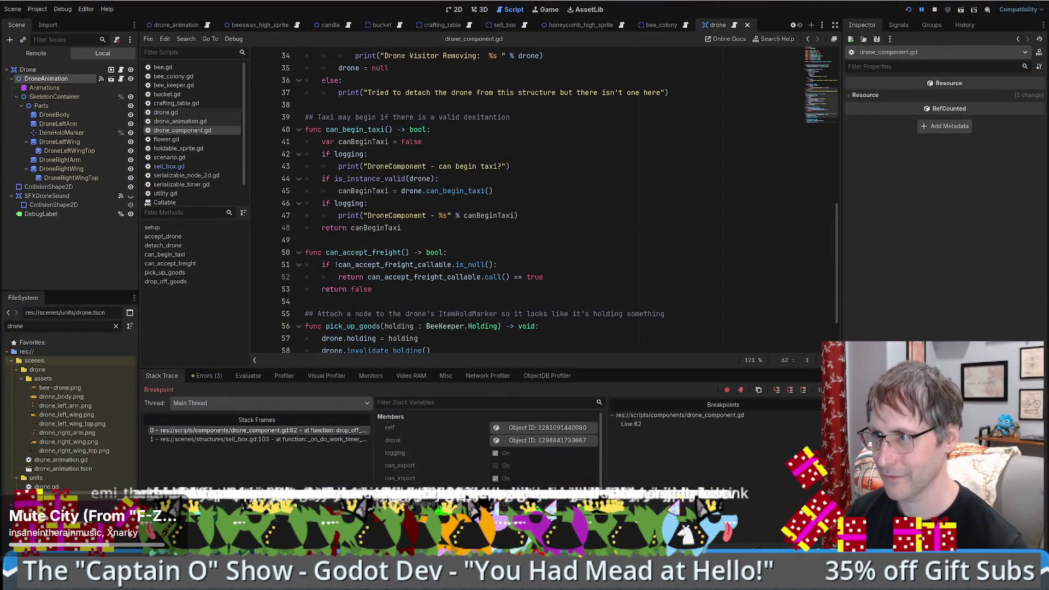
Step: Show paused line 62 in drop_off_goods, then continue execution so the soap sells for $100
{"action": "left_click", "coordinate": [243, 432]}
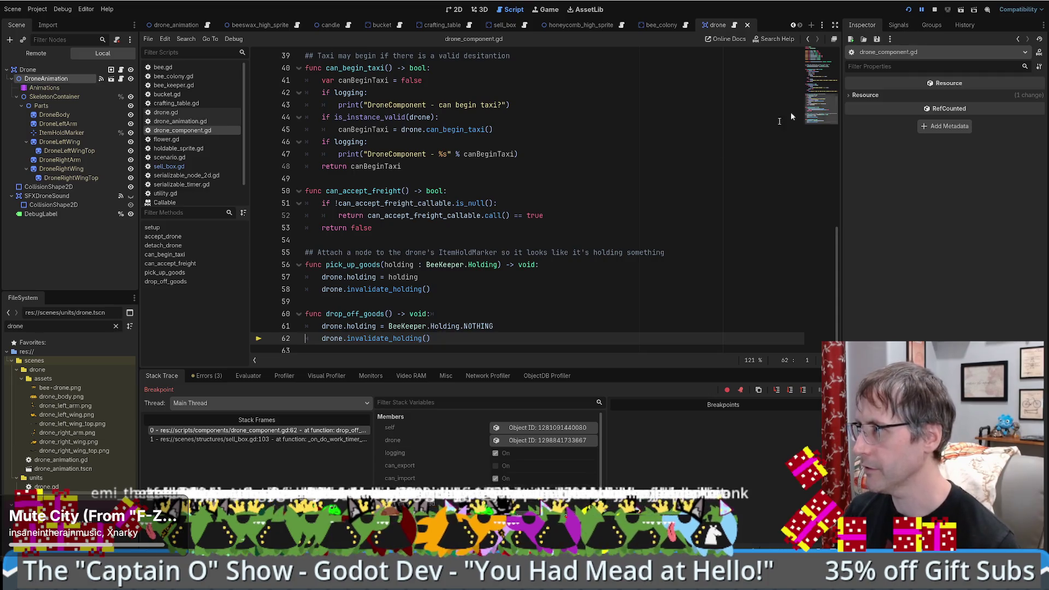
{"action": "left_click", "coordinate": [231, 41]}
{"action": "left_click", "coordinate": [259, 86]}
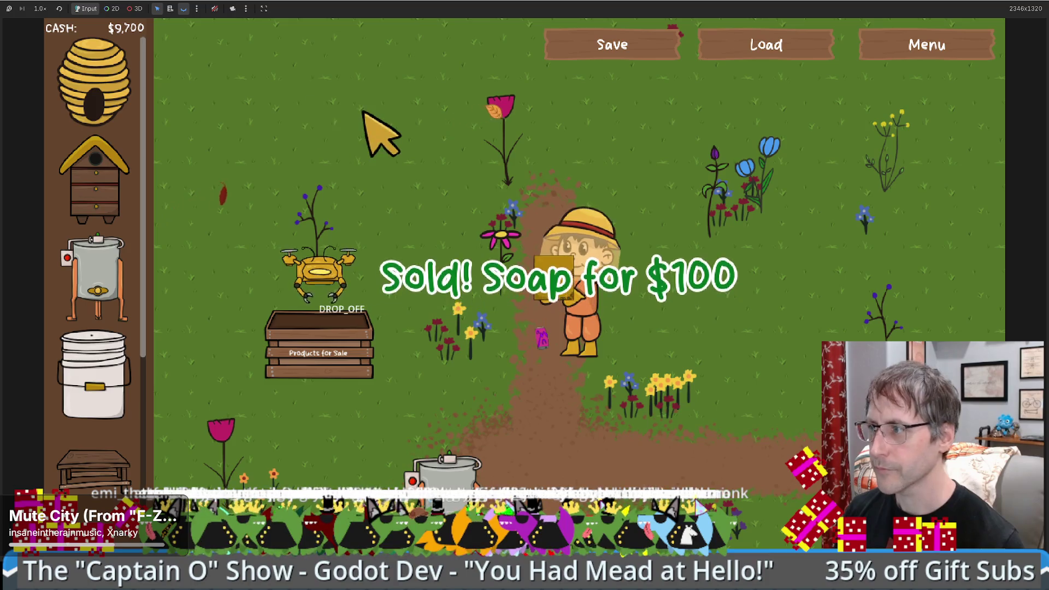